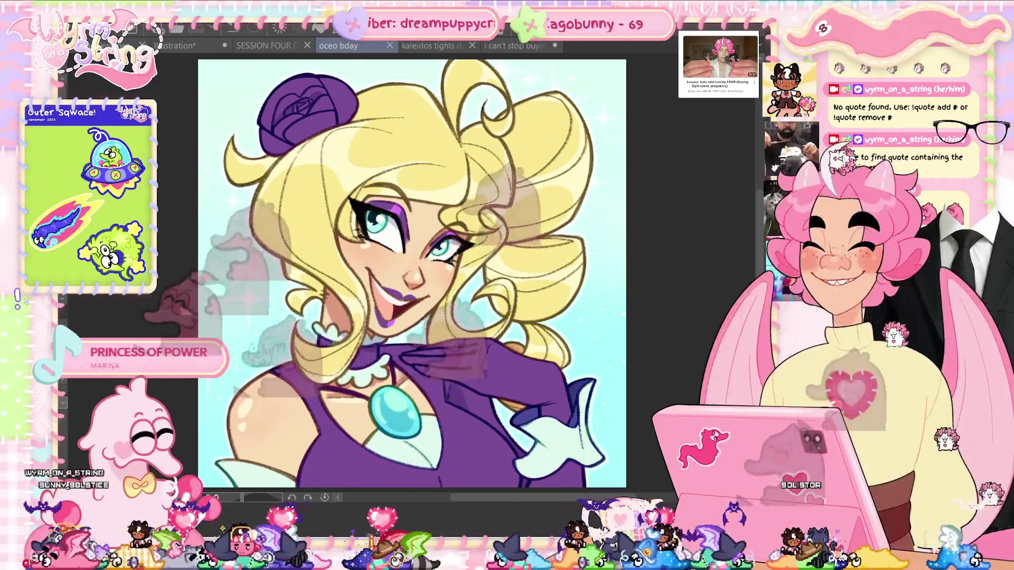
Step: Lighten the dark yellow shading in the portrait's upper hair with a soft stroke
mouse_move(475, 138)
left_mouse_down()
mouse_move(423, 180)
mouse_move(401, 138)
left_mouse_up()
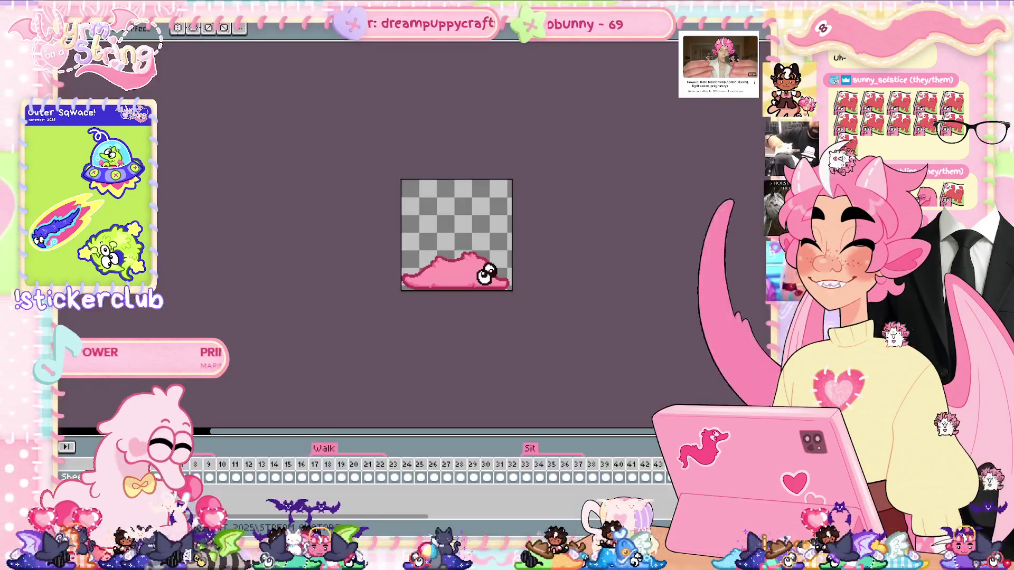
Step: Zoom in and pan so the pink slug sprite fills the centre of the canvas
scroll(466, 206, "up", 5)
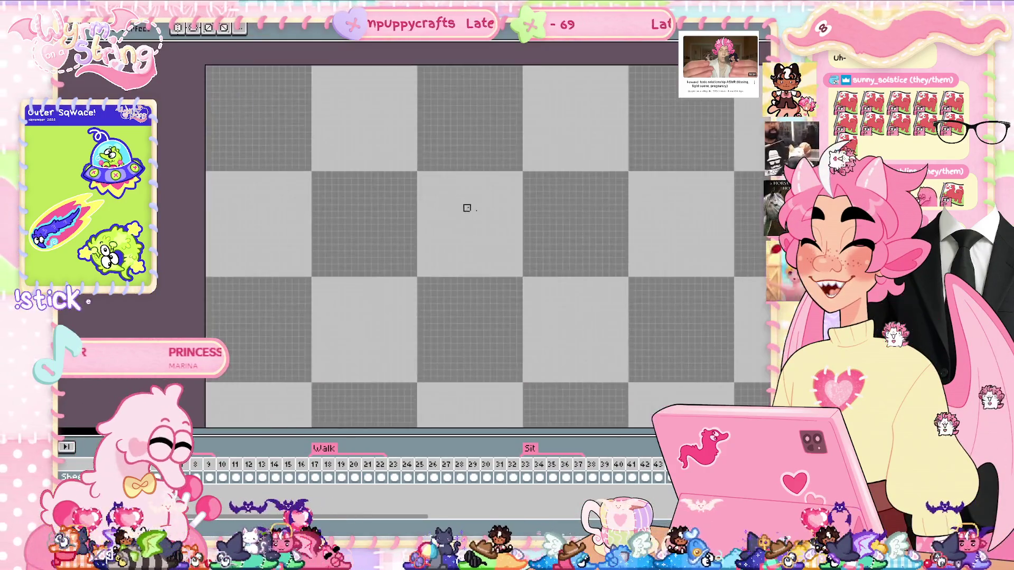
scroll(466, 206, "down", 3)
left_click_drag(706, 287, 643, 240)
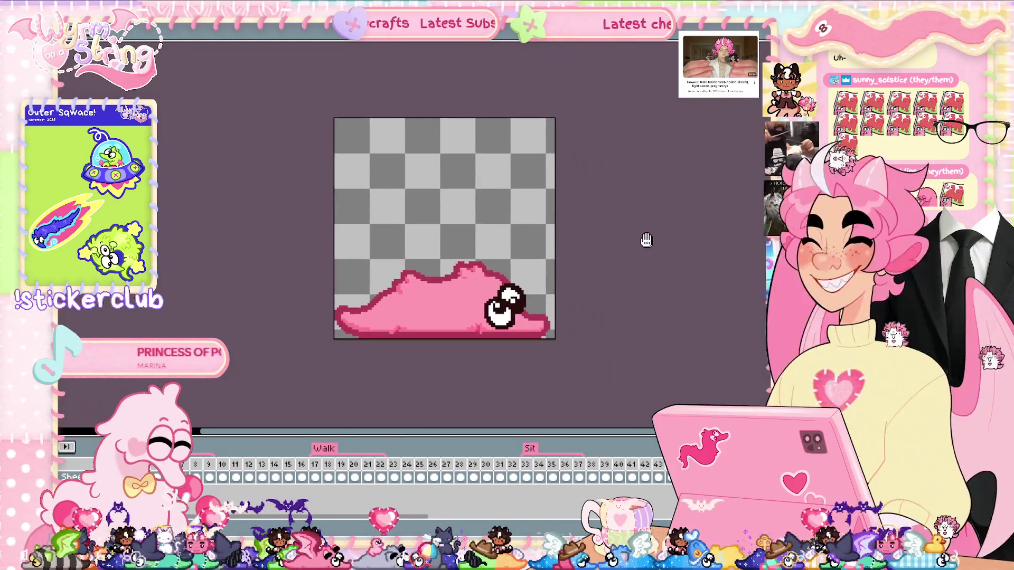
scroll(615, 219, "up", 1)
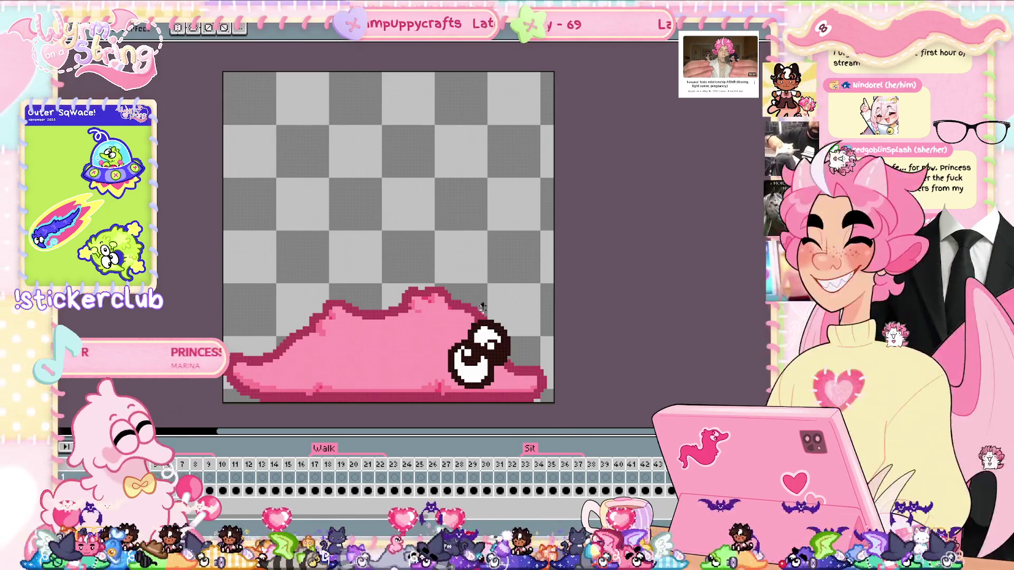
left_click_drag(411, 434, 375, 437)
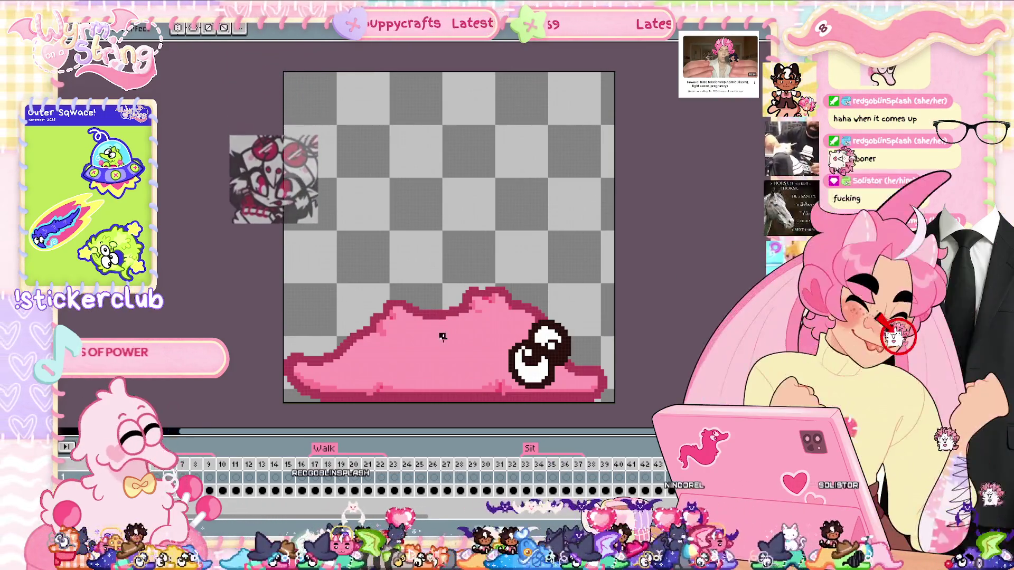
mouse_move(450, 329)
left_mouse_down()
mouse_move(442, 358)
mouse_move(465, 364)
mouse_move(505, 346)
mouse_move(495, 319)
left_mouse_up()
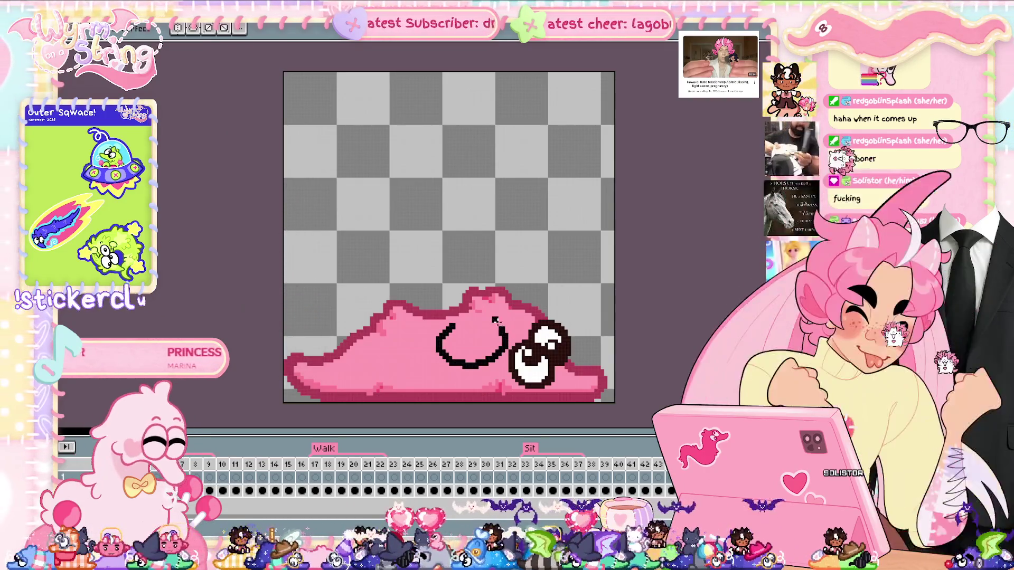
Step: Undo the misdrawn upper-right of the rose loop and redraw its top and right side closed
key("ctrl+z")
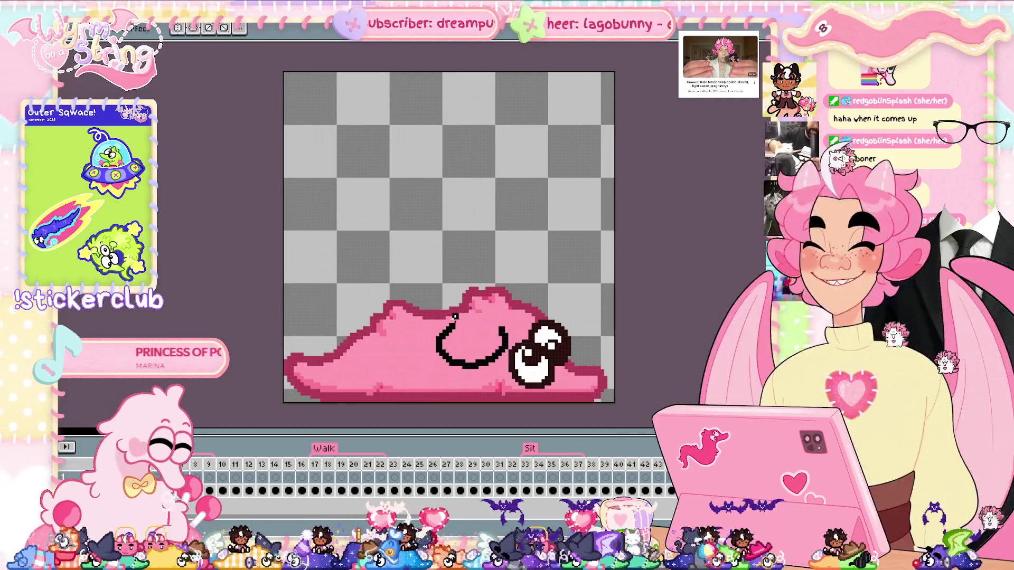
mouse_move(467, 306)
left_mouse_down()
mouse_move(497, 309)
mouse_move(505, 336)
left_mouse_up()
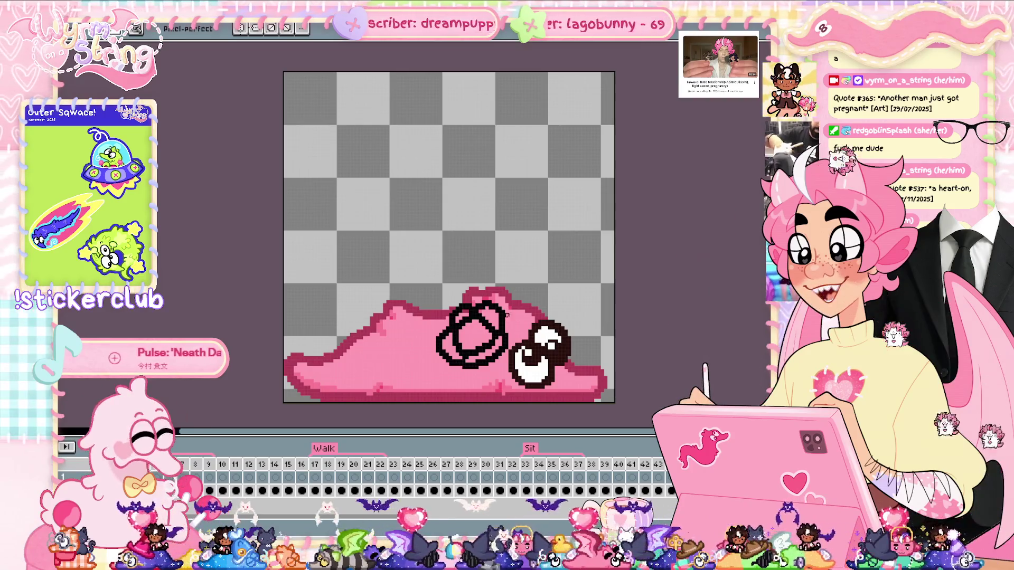
left_click_drag(480, 327, 496, 315)
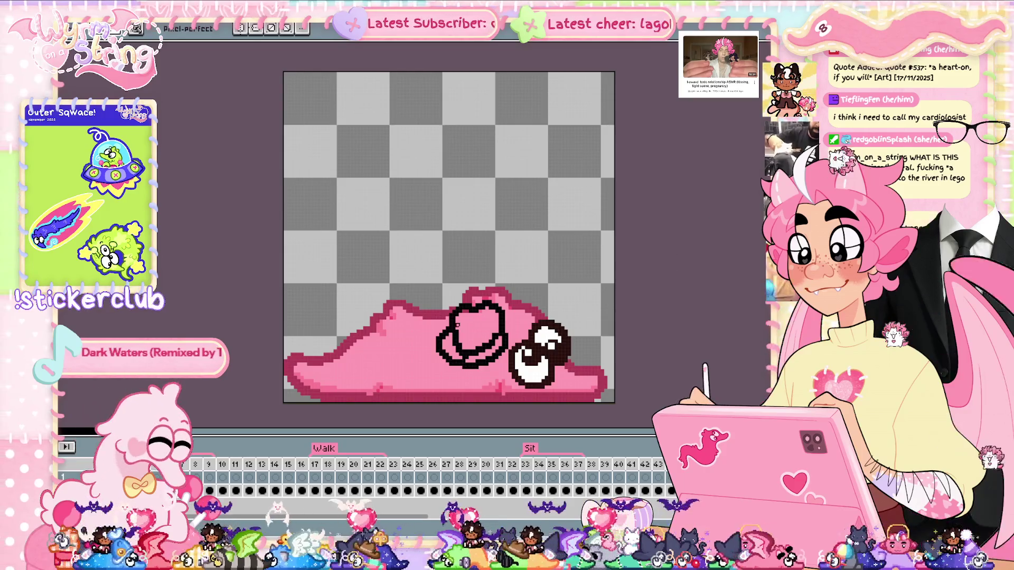
left_click(85, 488)
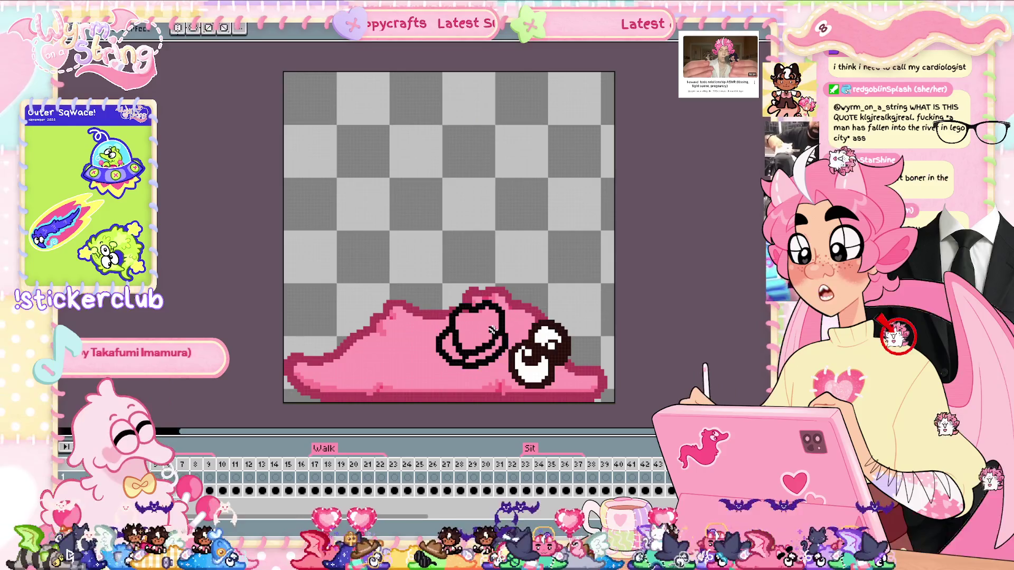
key("b")
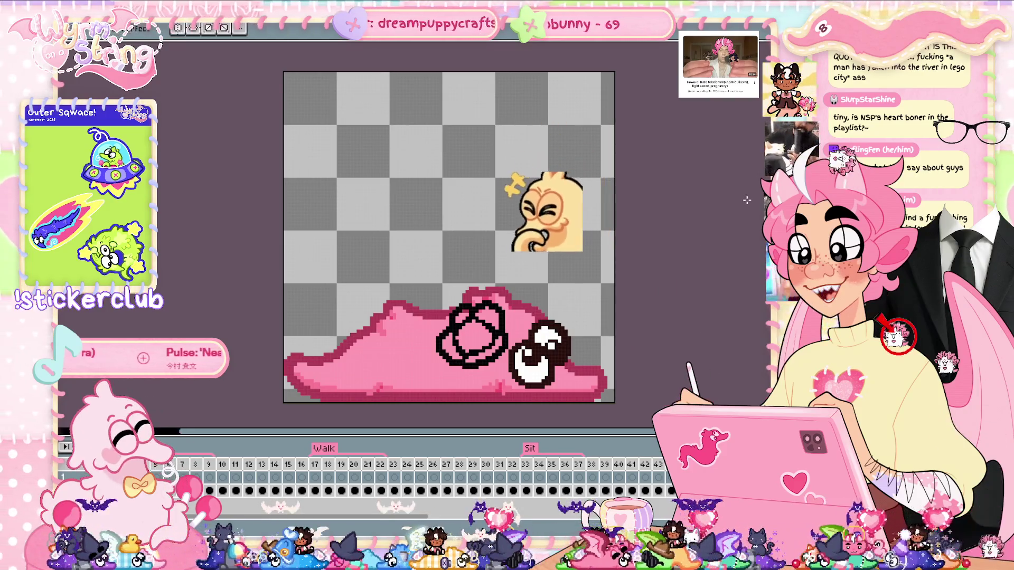
Step: Add a spiral curl inside the rose circle, save, and reposition the rose outline
key("ctrl")
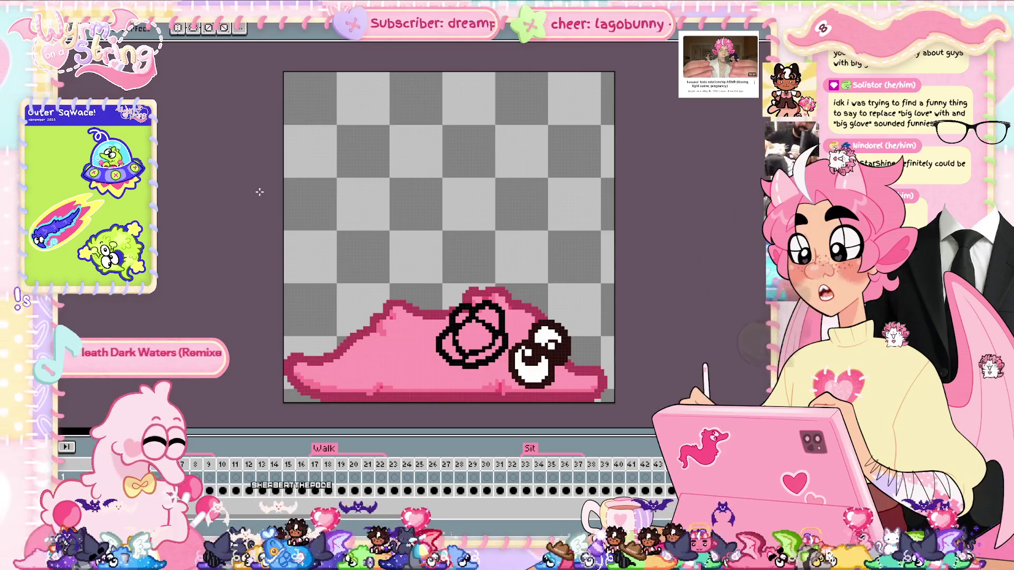
key("ctrl+s")
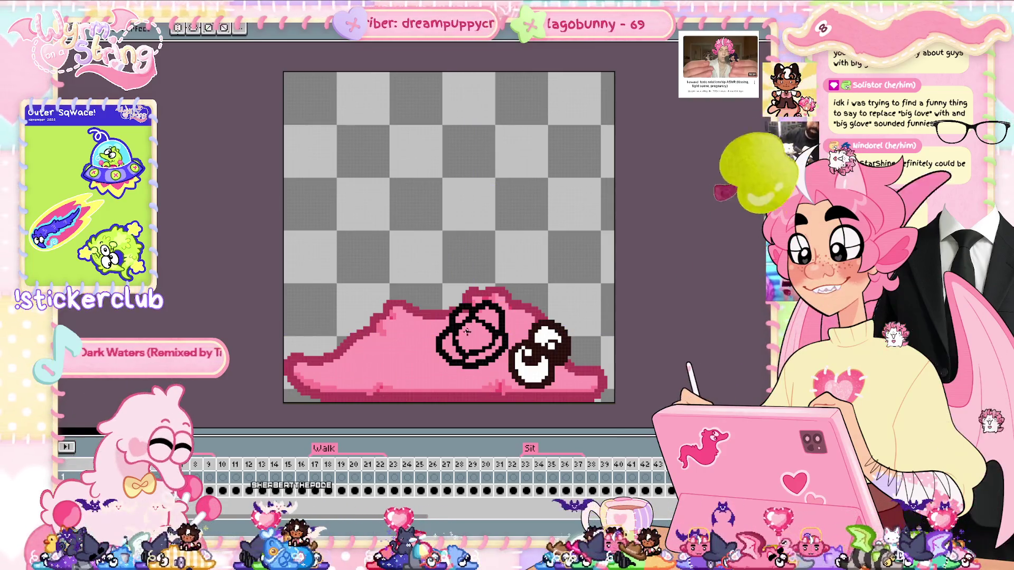
mouse_move(458, 340)
left_mouse_down()
mouse_move(483, 340)
mouse_move(481, 330)
mouse_move(464, 332)
left_mouse_up()
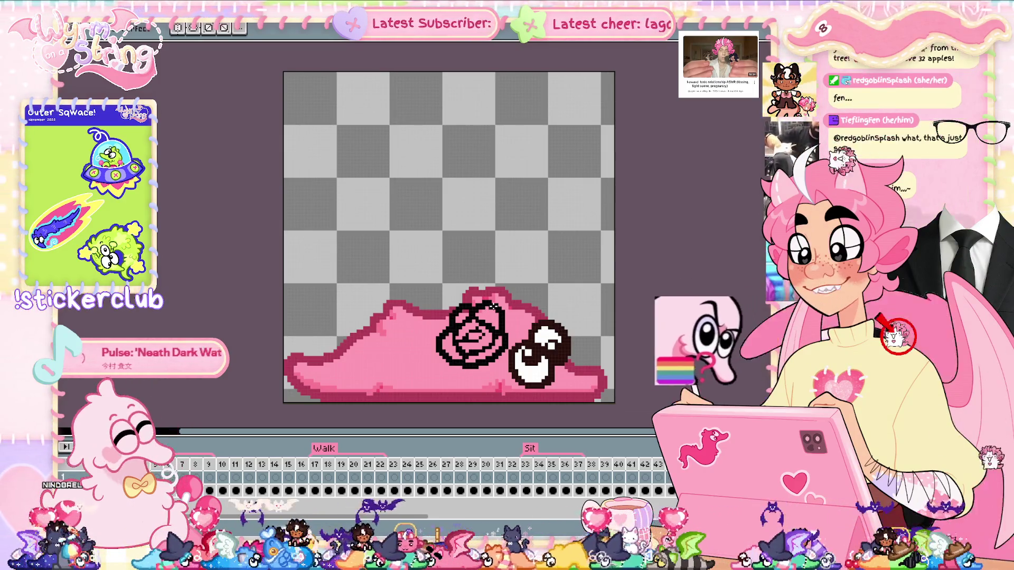
key("ctrl+s")
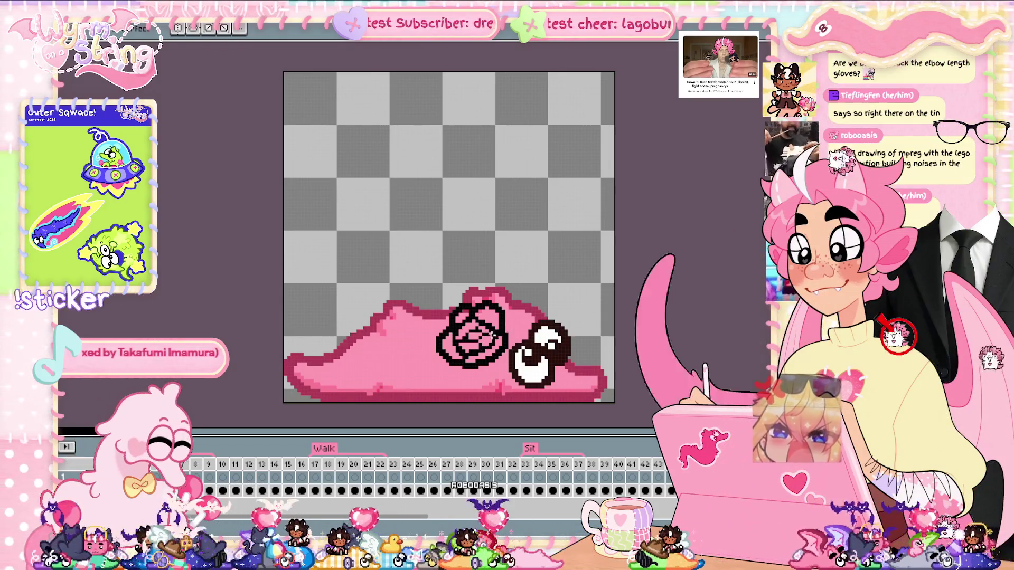
key("ctrl")
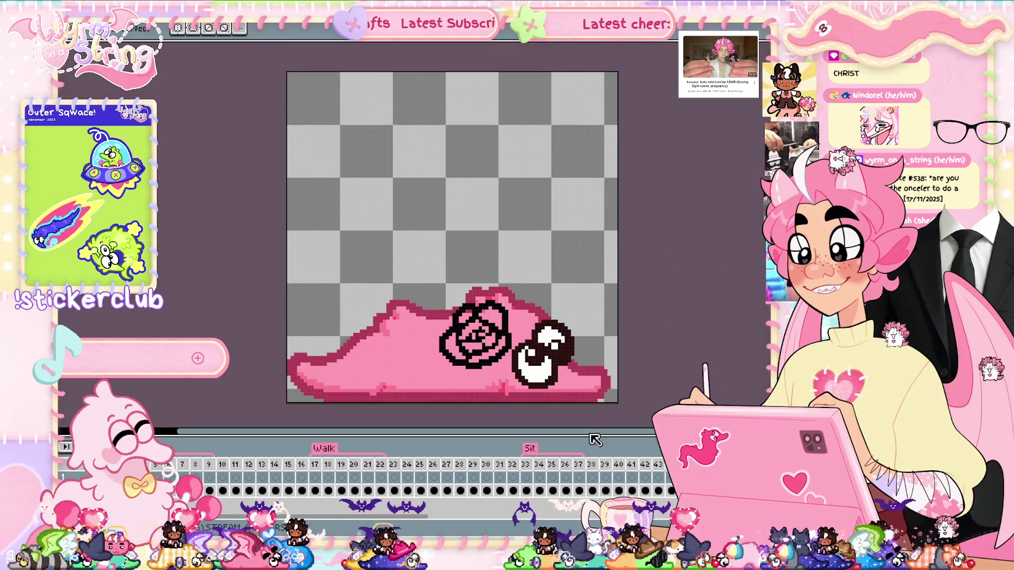
Step: Add a new empty layer above the rose layer and make it active
left_click(121, 491)
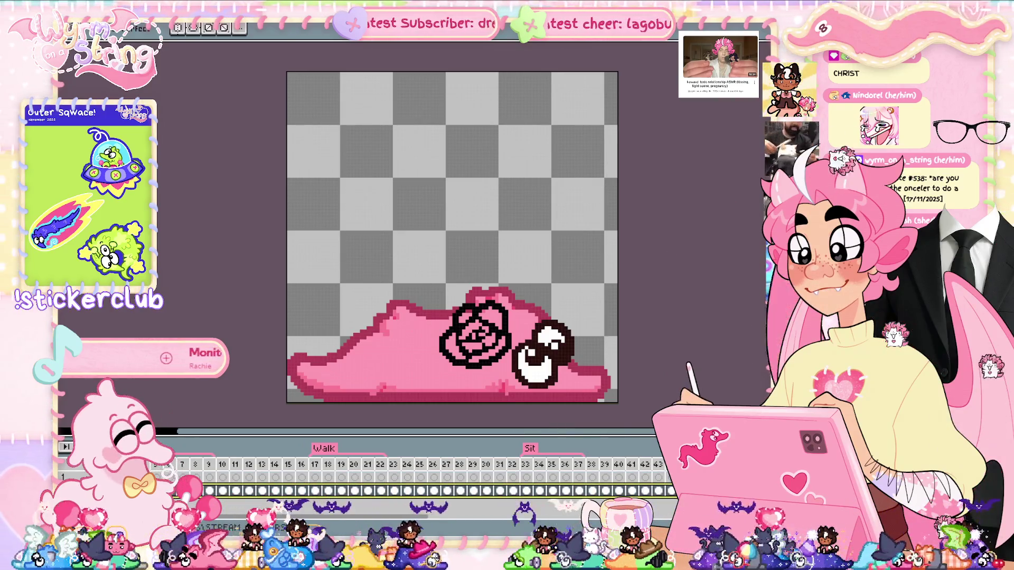
right_click(188, 443)
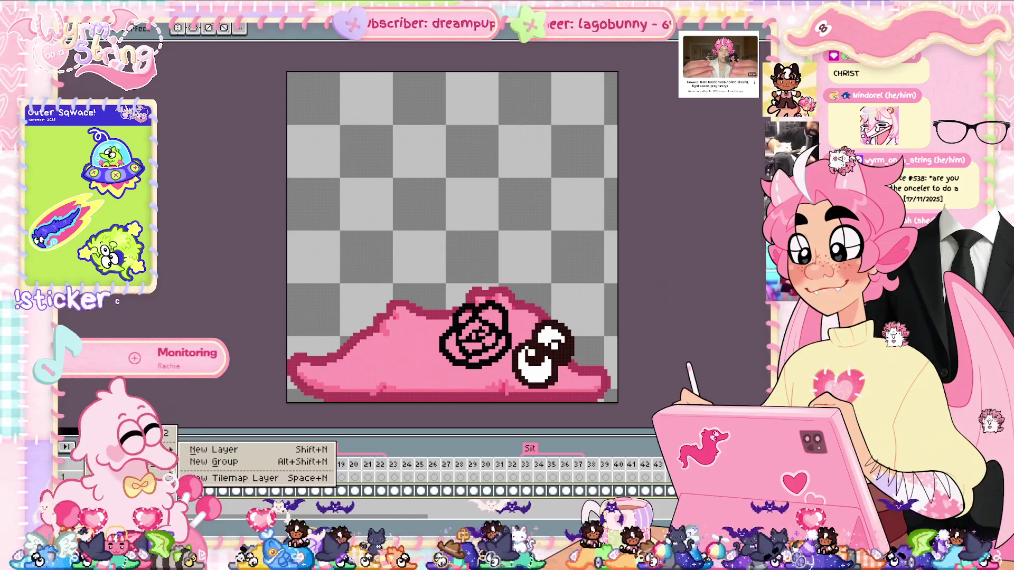
key("Escape")
left_click(121, 477)
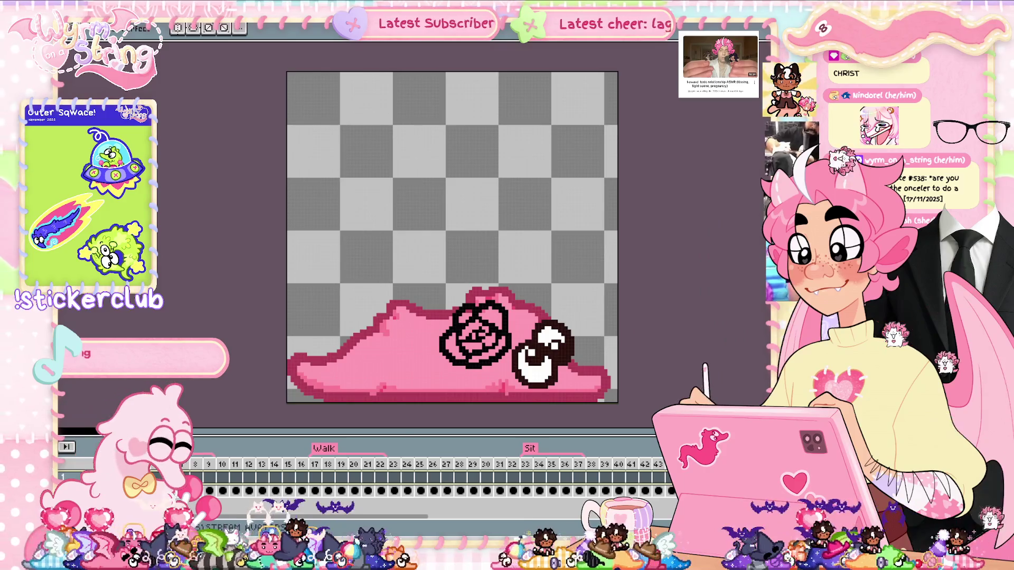
Step: Select the area inside the rose outline and paint it solid purple
key("i")
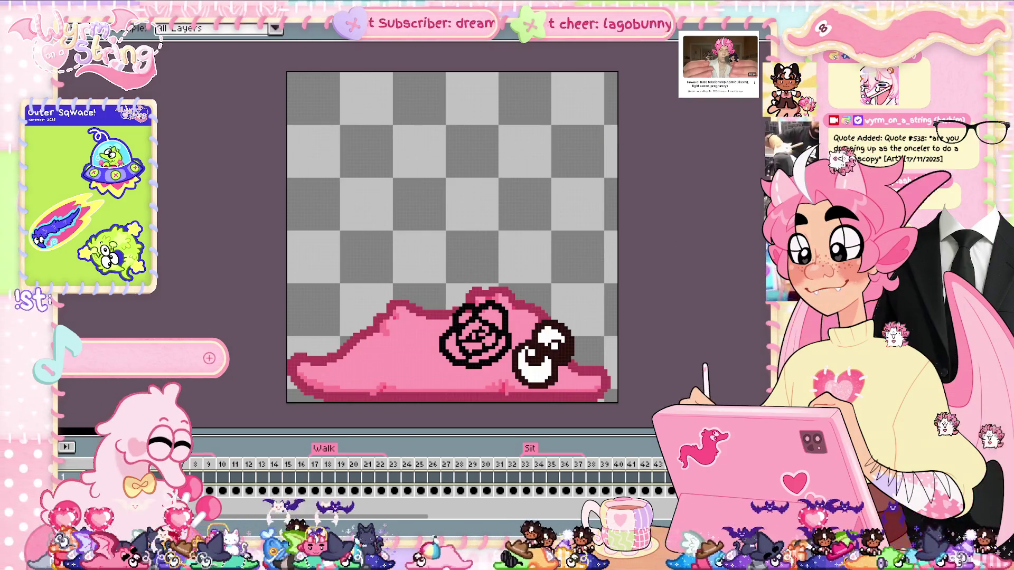
key("m")
left_click(457, 343)
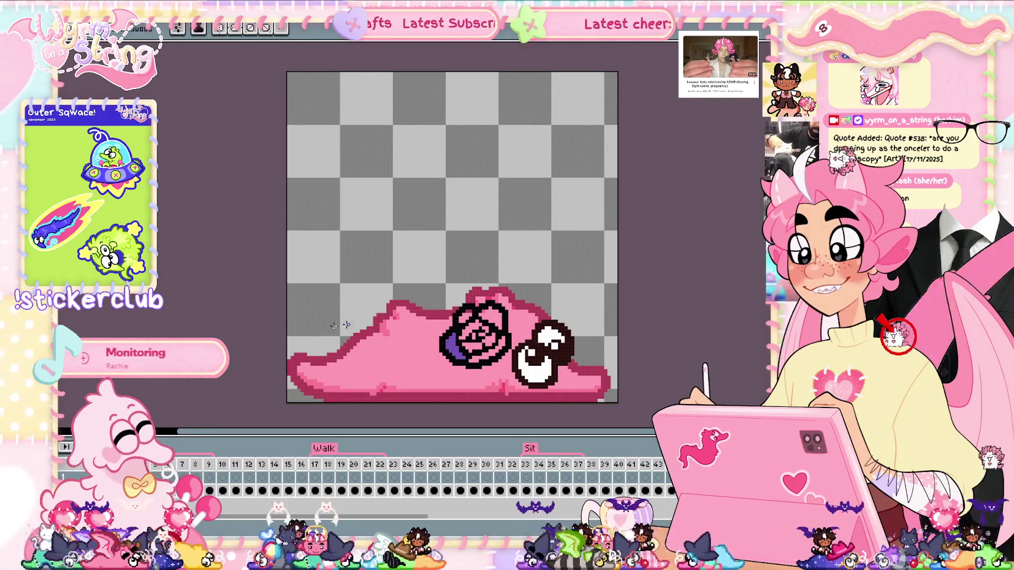
left_click_drag(493, 312, 468, 316)
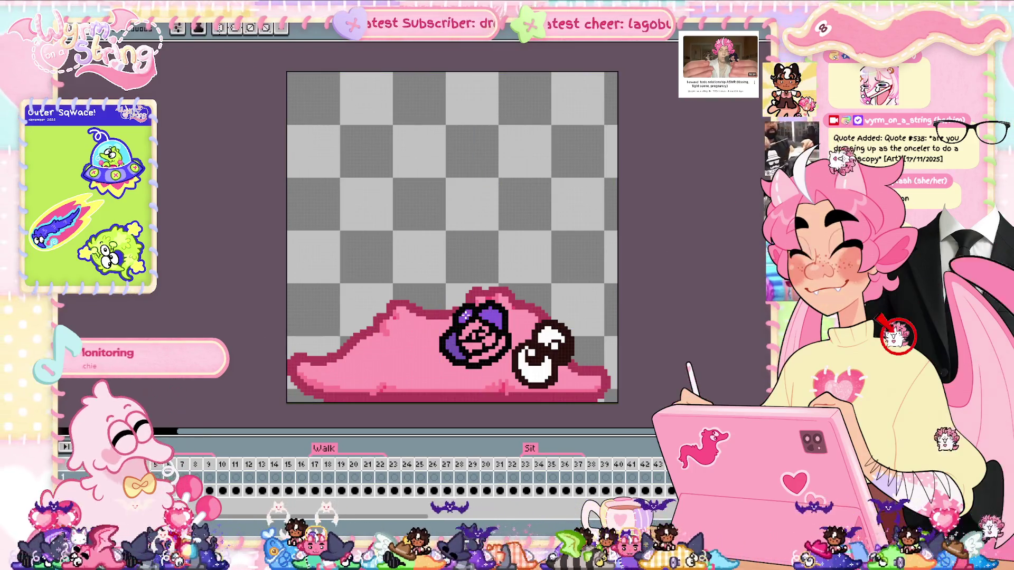
mouse_move(460, 361)
left_mouse_down()
mouse_move(506, 336)
mouse_move(482, 322)
left_mouse_up()
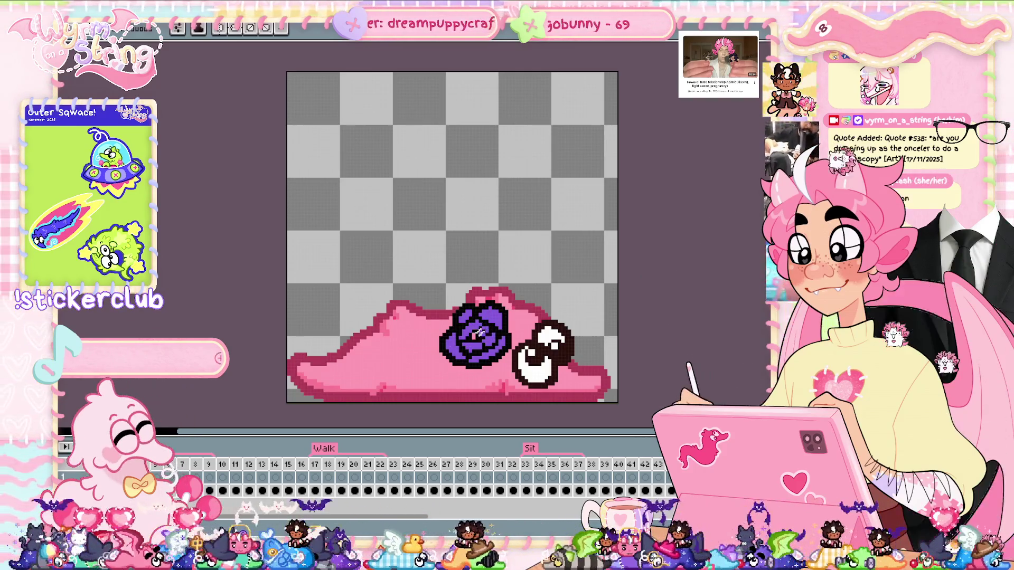
key("ctrl")
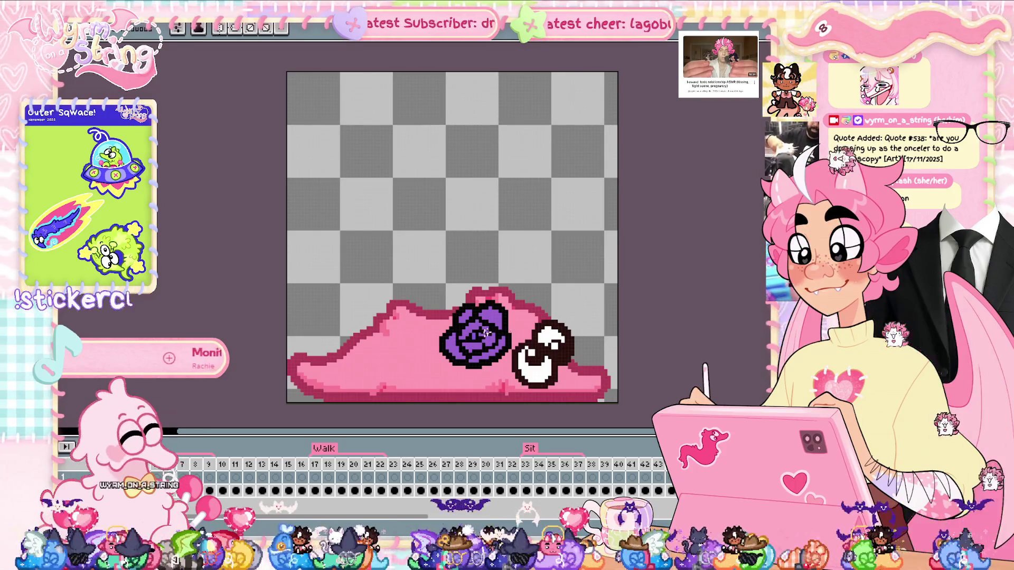
Step: Nudge the purple rose into place using the Move tool's pixel-distance guides
key("ctrl")
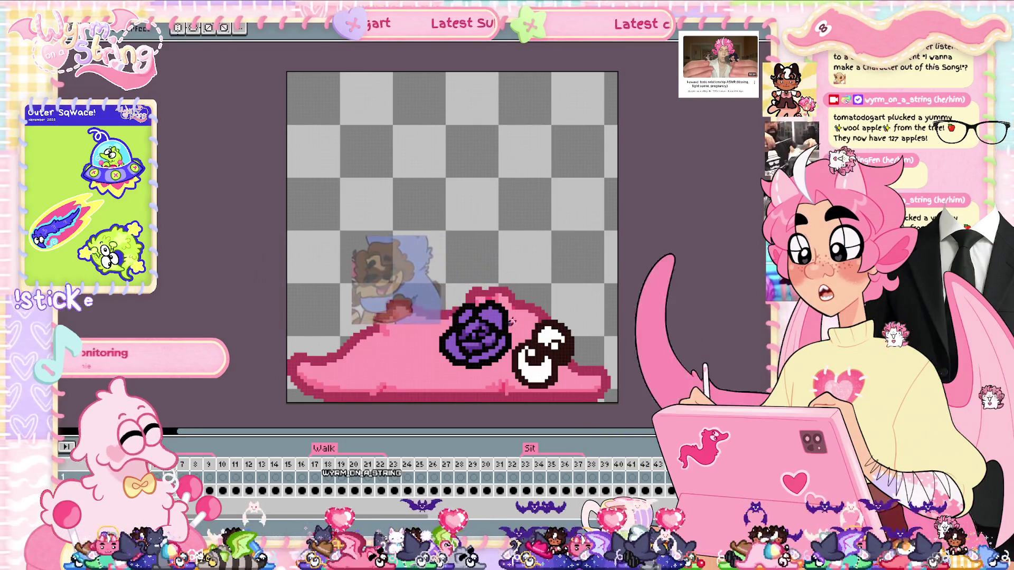
Step: Save the sprite, then show the Move tool guides to recheck the rose's placement
key("ctrl+s")
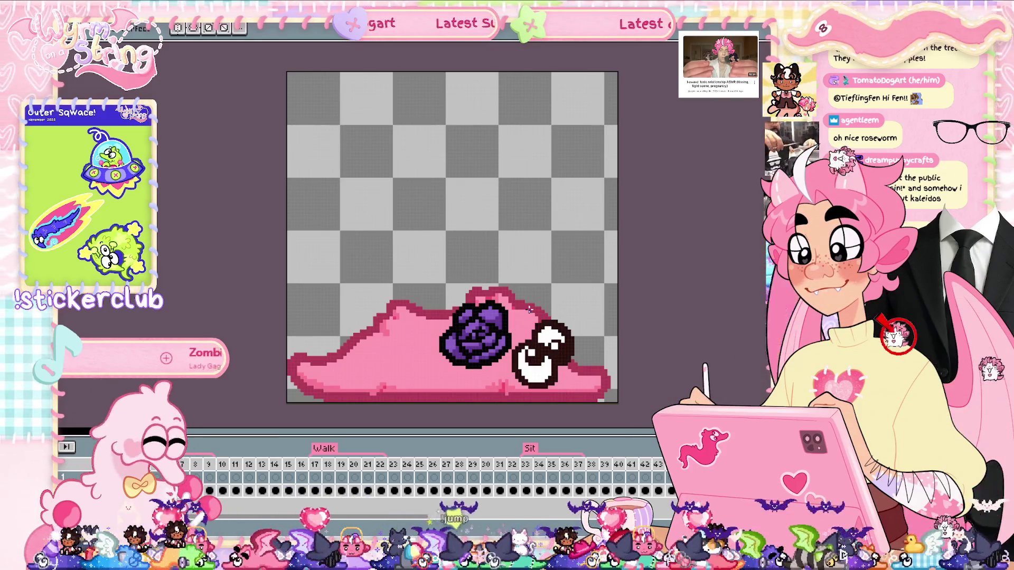
key("ctrl")
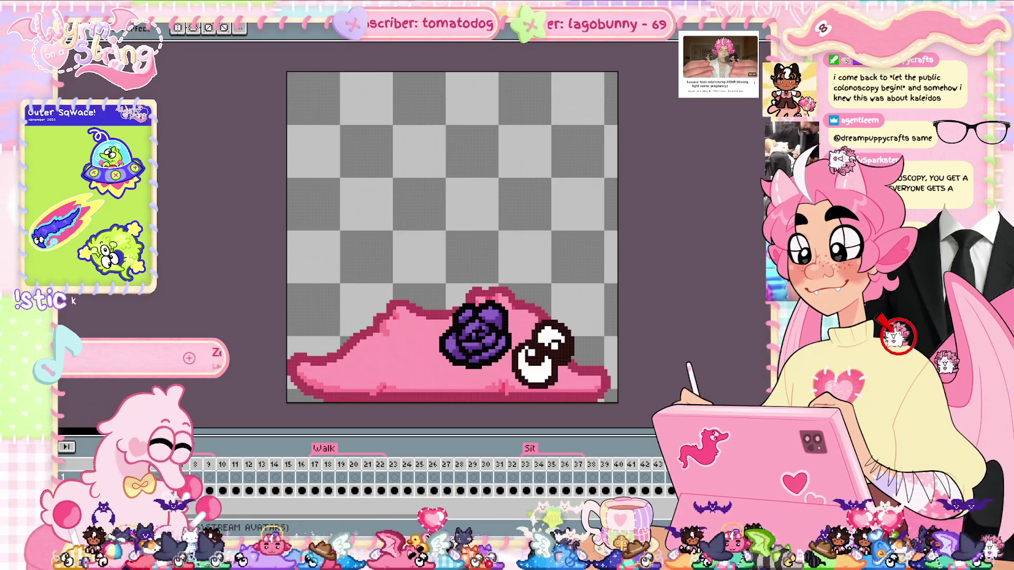
Step: Grab the purple rose on the slug with the Move tool and zoom back in on it
scroll(178, 453, "right", 1)
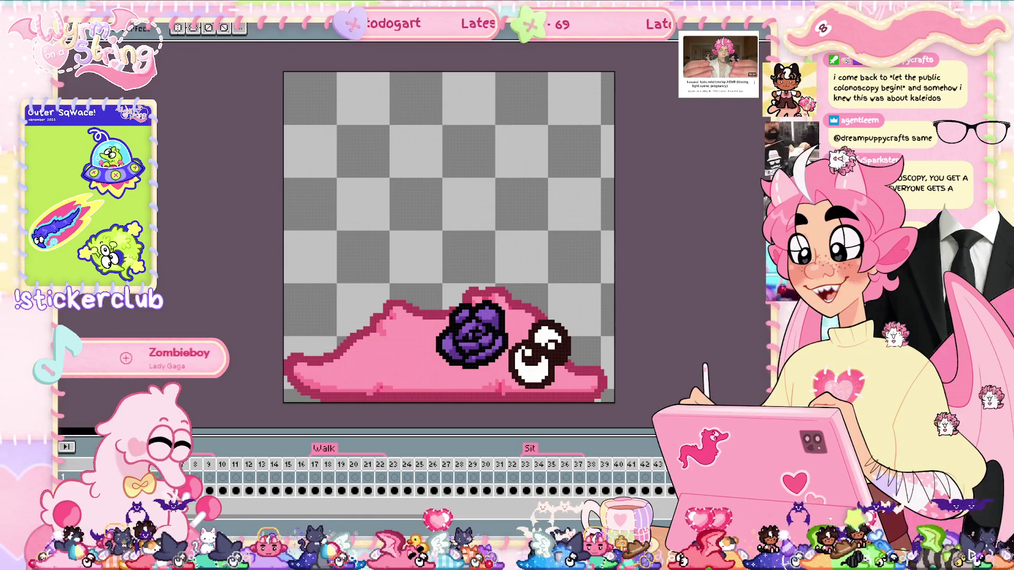
key("i")
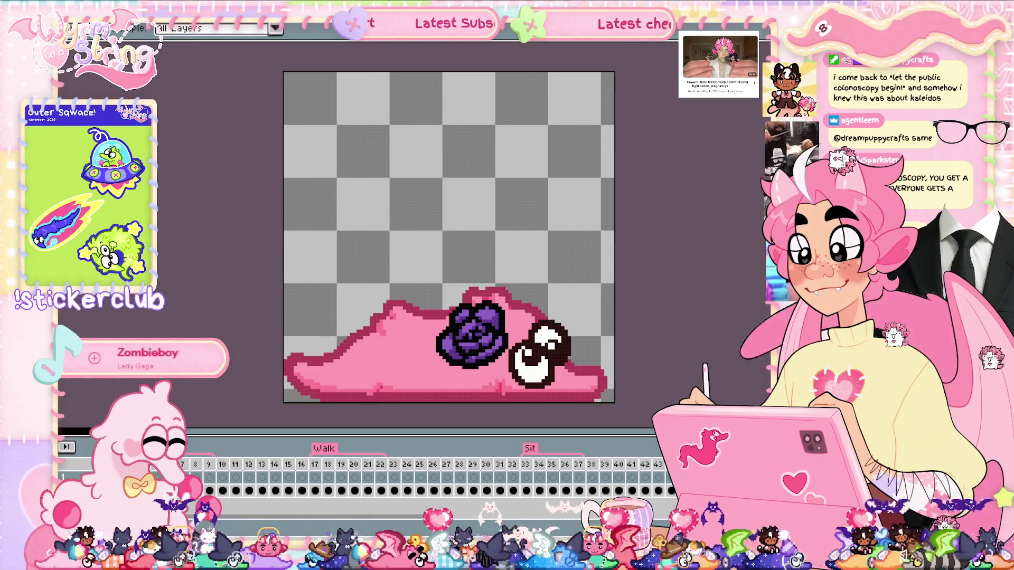
key("m")
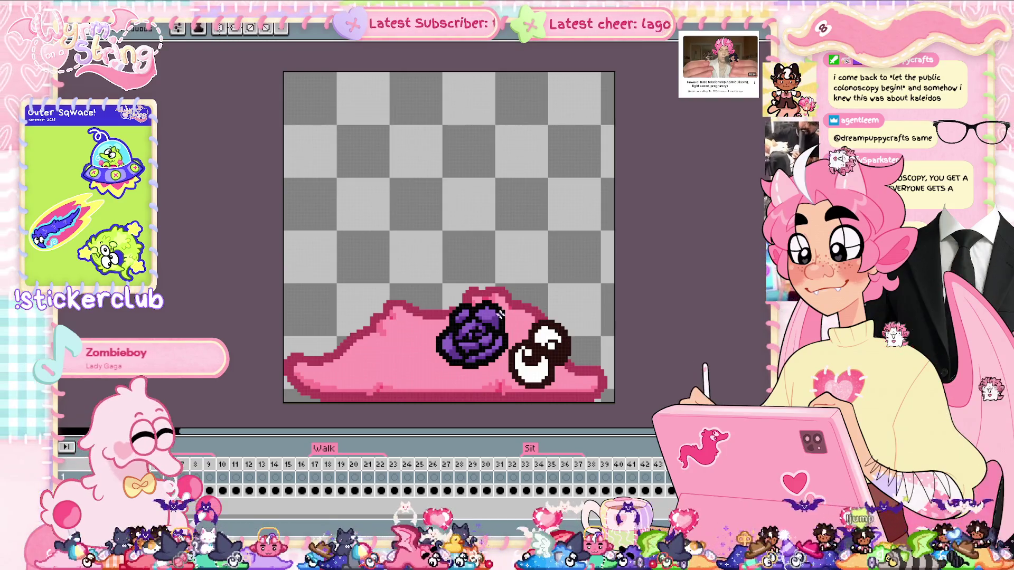
left_click(502, 330)
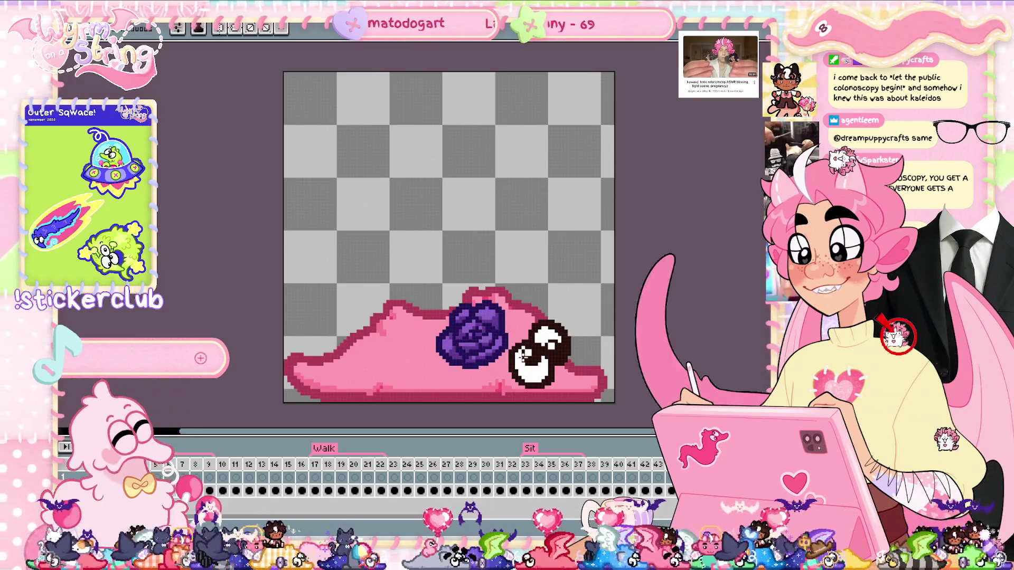
key("ctrl")
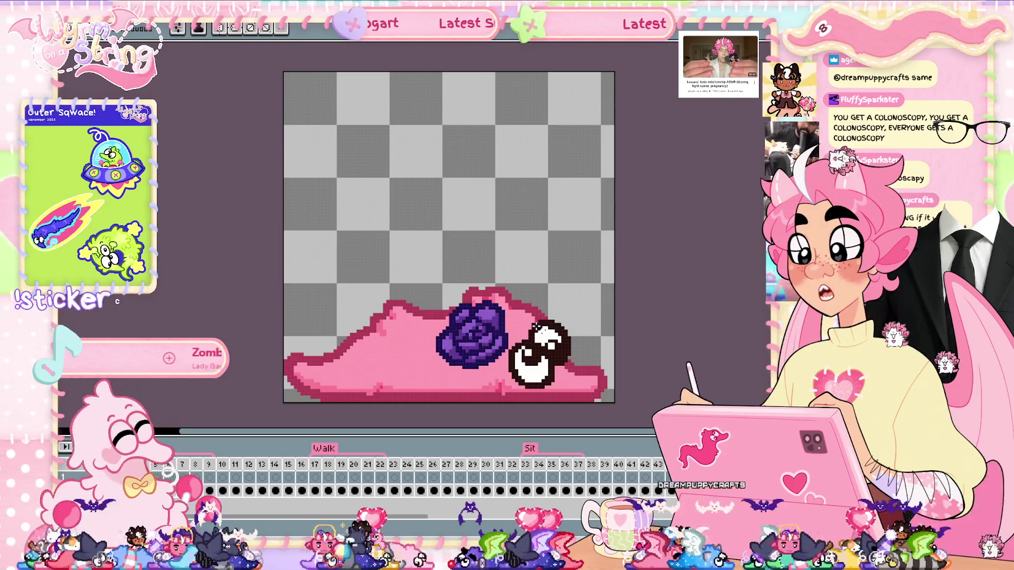
scroll(503, 374, "up", 1)
scroll(503, 373, "down", 1)
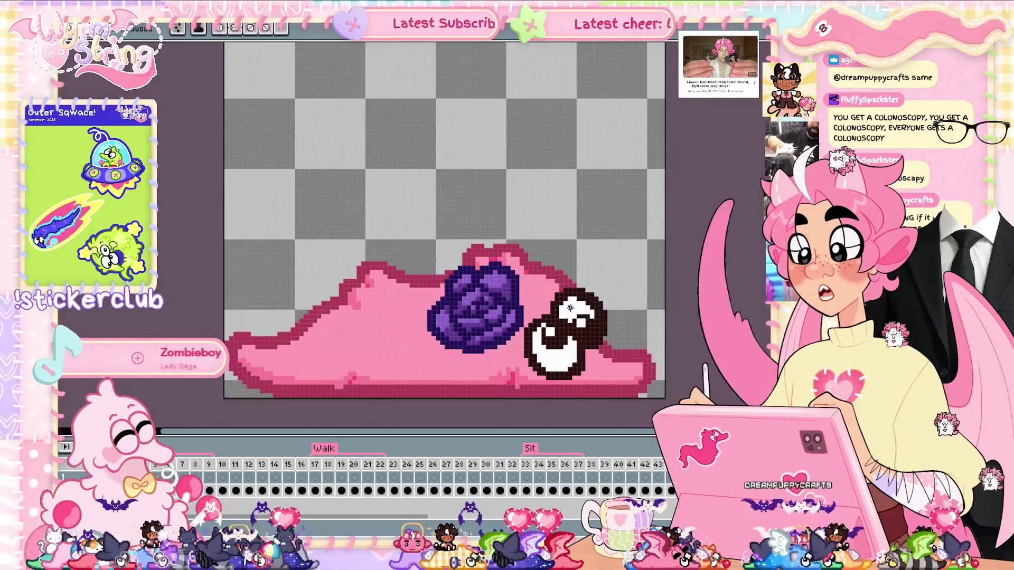
key("ctrl")
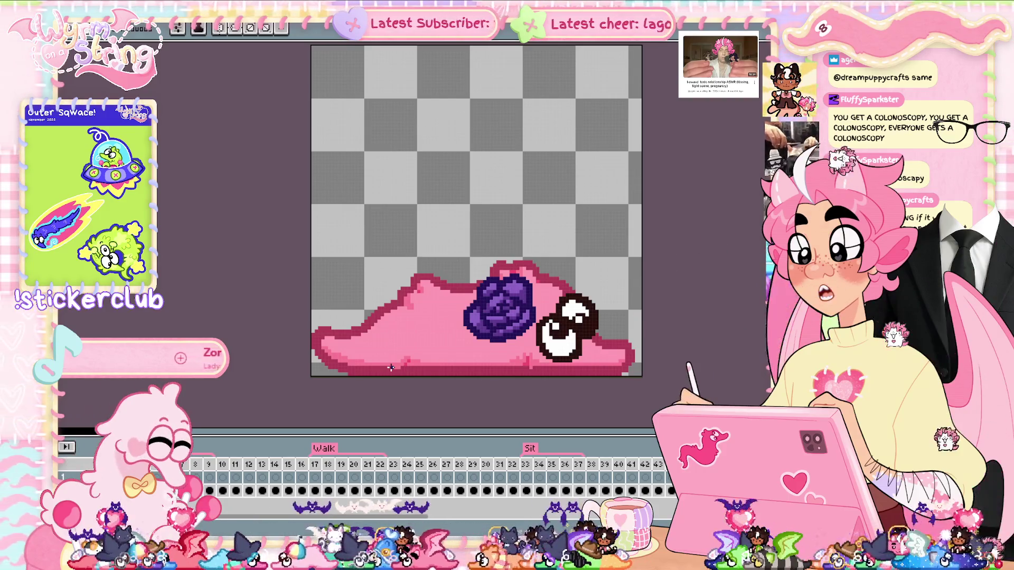
scroll(470, 328, "up", 2)
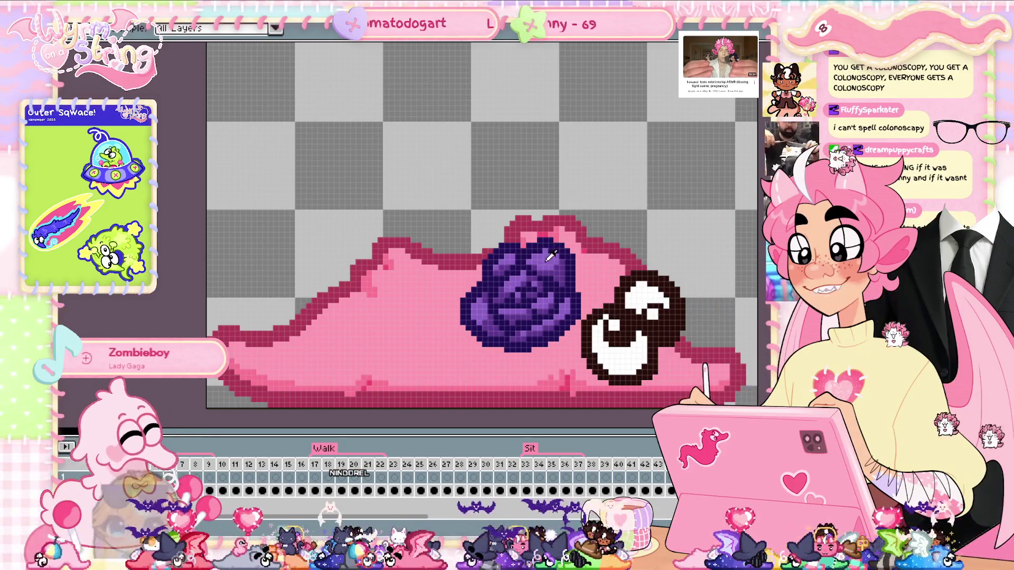
Step: Save the sprite file with the shaded purple rose on the slug's back
key("ctrl+s")
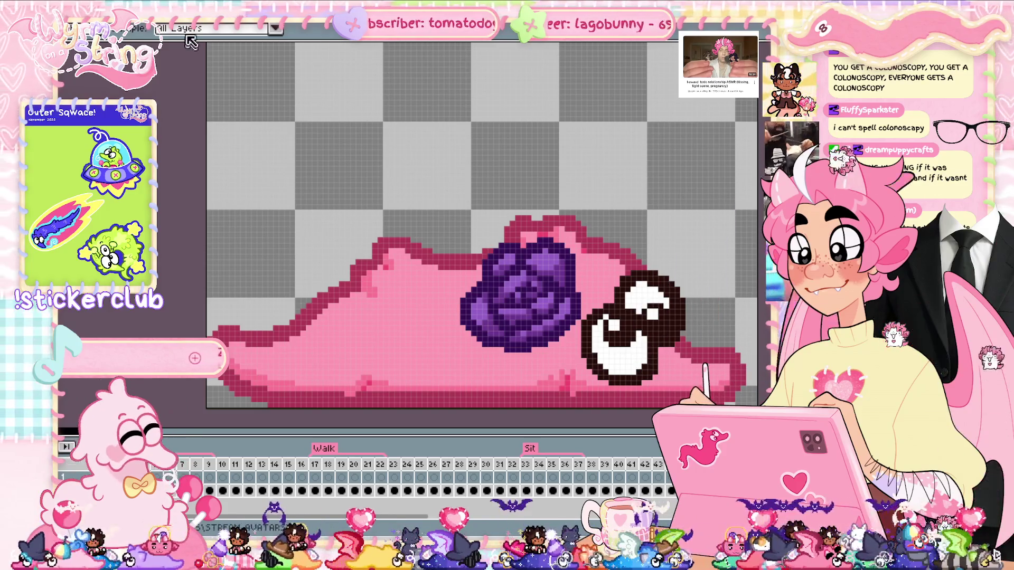
Step: Turn off View > Show > Pixel Grid and check the rose's distances from the canvas edges
left_click(101, 15)
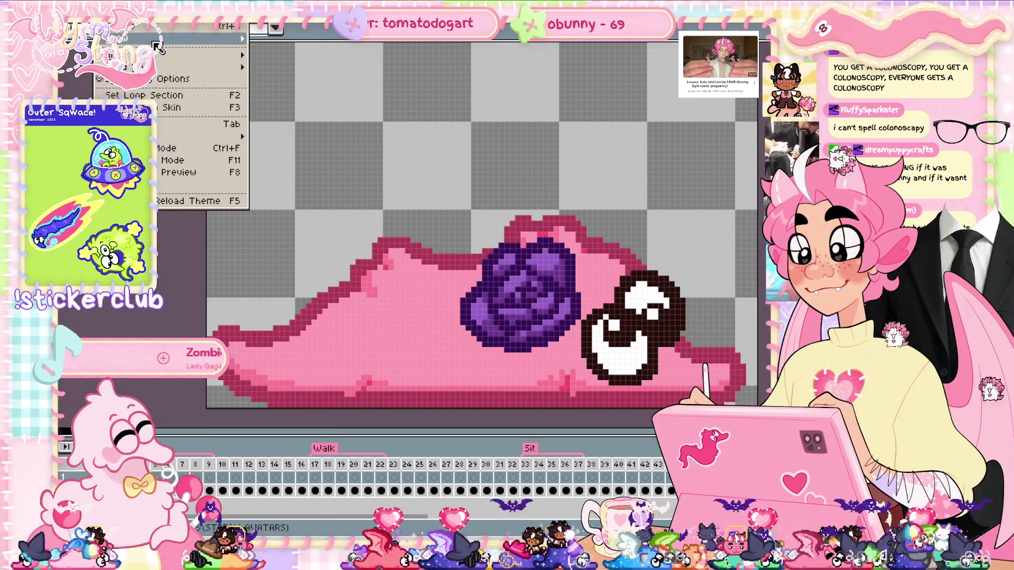
mouse_move(201, 38)
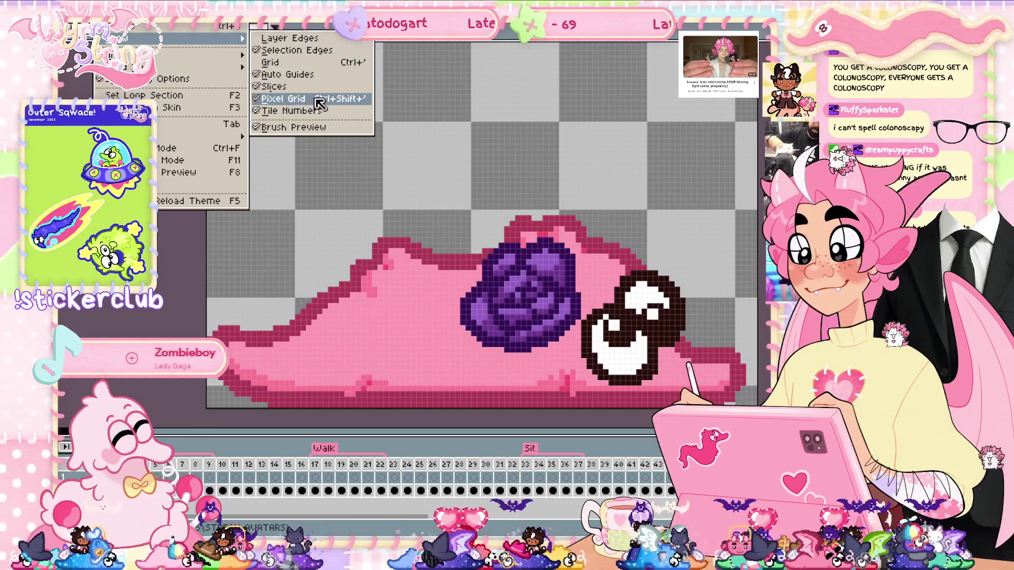
left_click(316, 98)
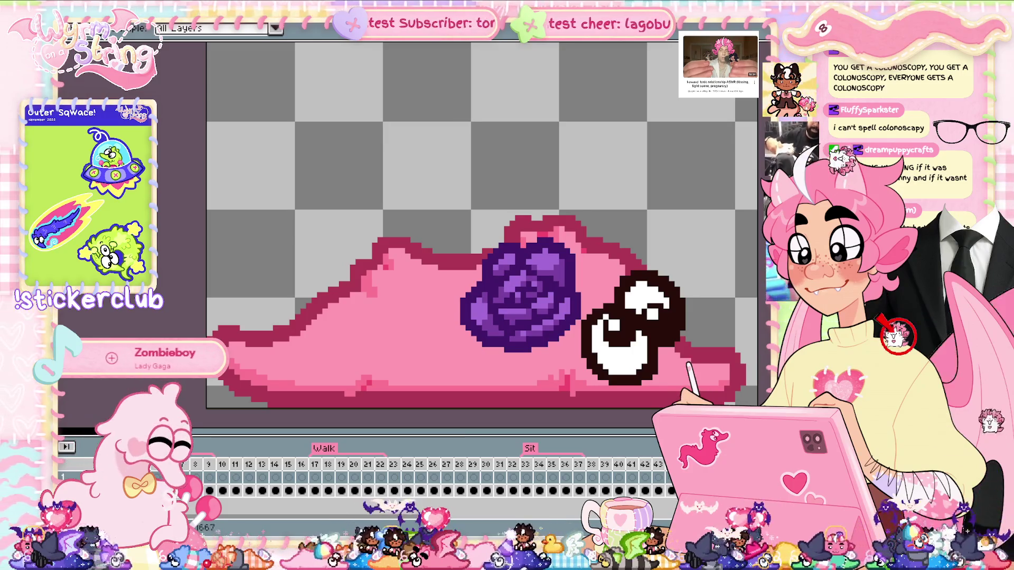
key("ctrl")
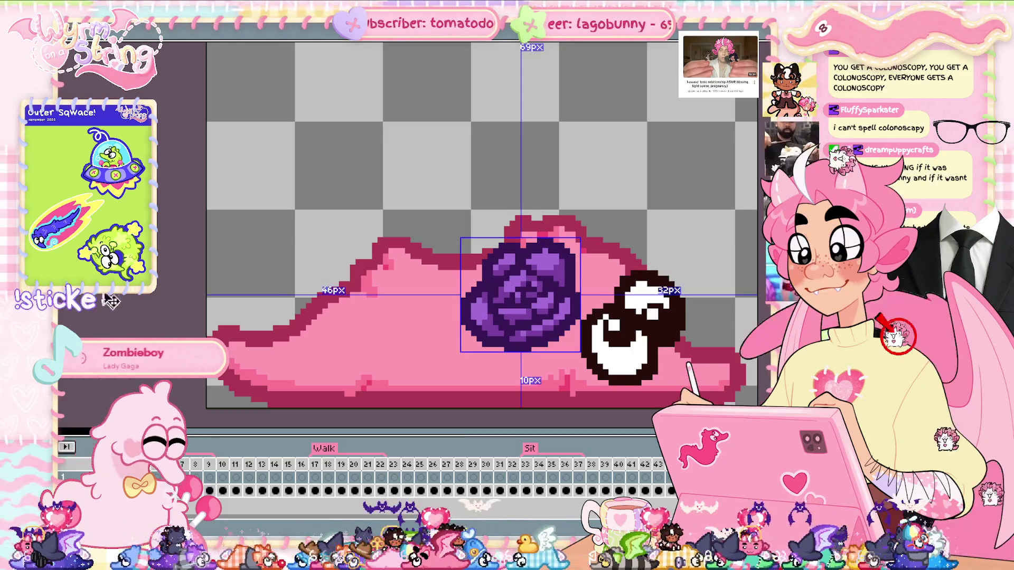
scroll(179, 257, "down", 4)
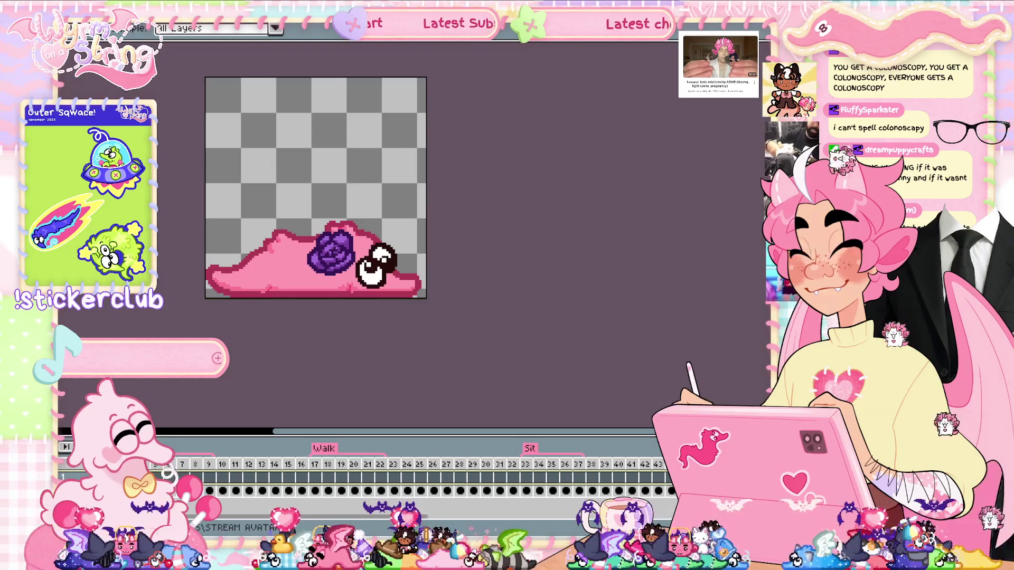
scroll(509, 120, "up", 1)
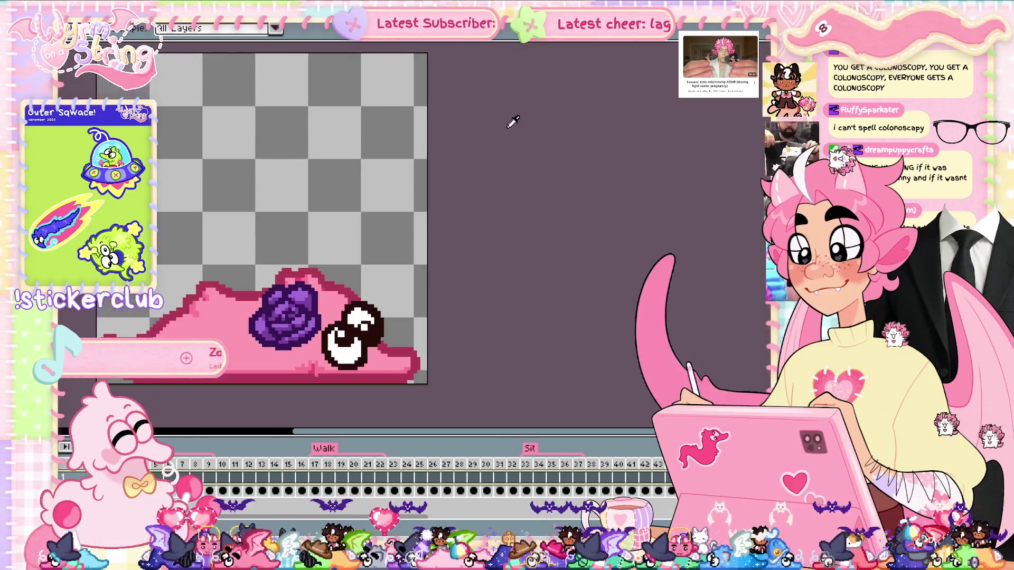
Step: Shift the purple rose slightly left and one pixel down on the slug's back, then copy it
scroll(473, 163, "up", 1)
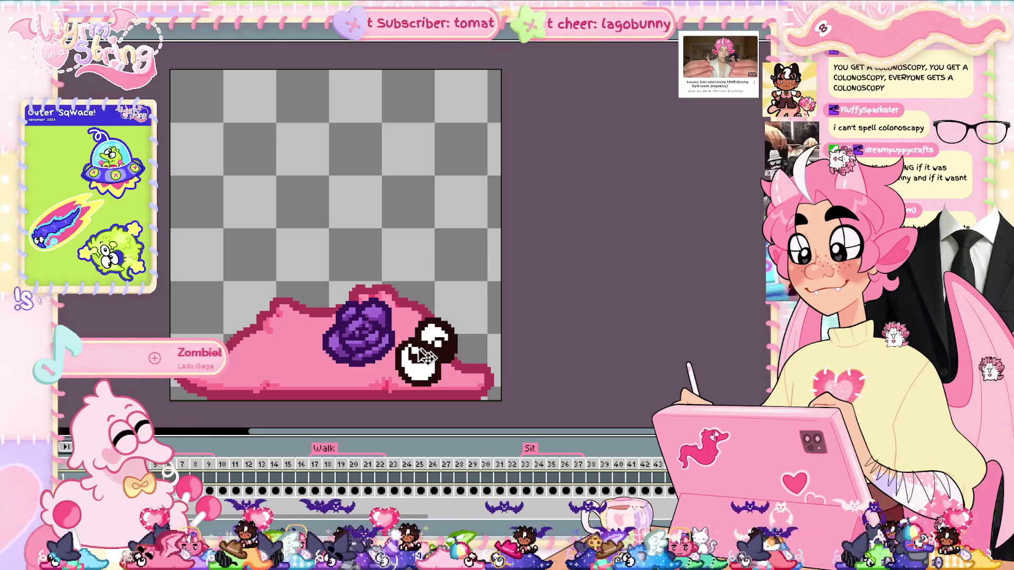
left_click_drag(368, 347, 364, 349)
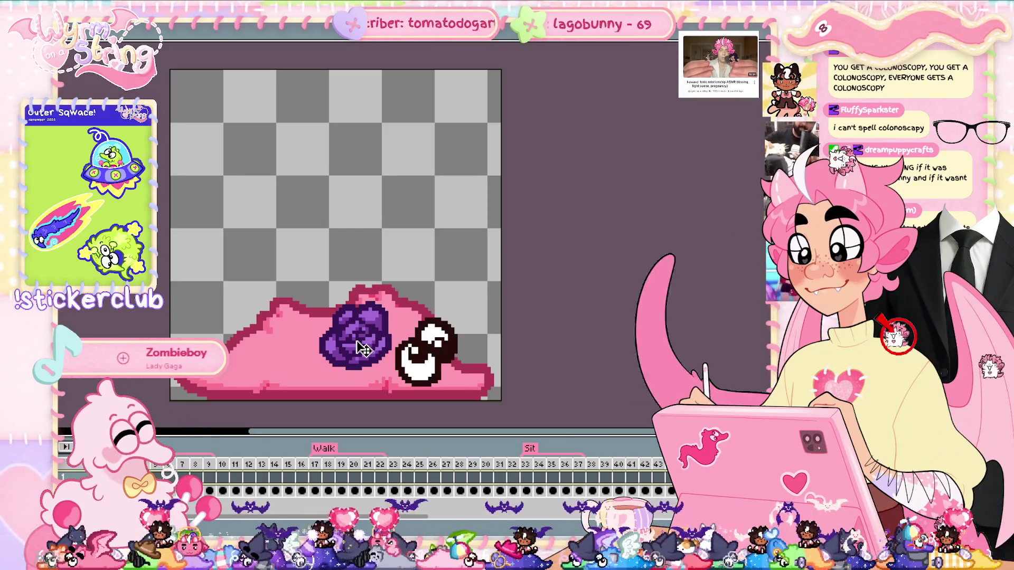
key("g")
key("Return")
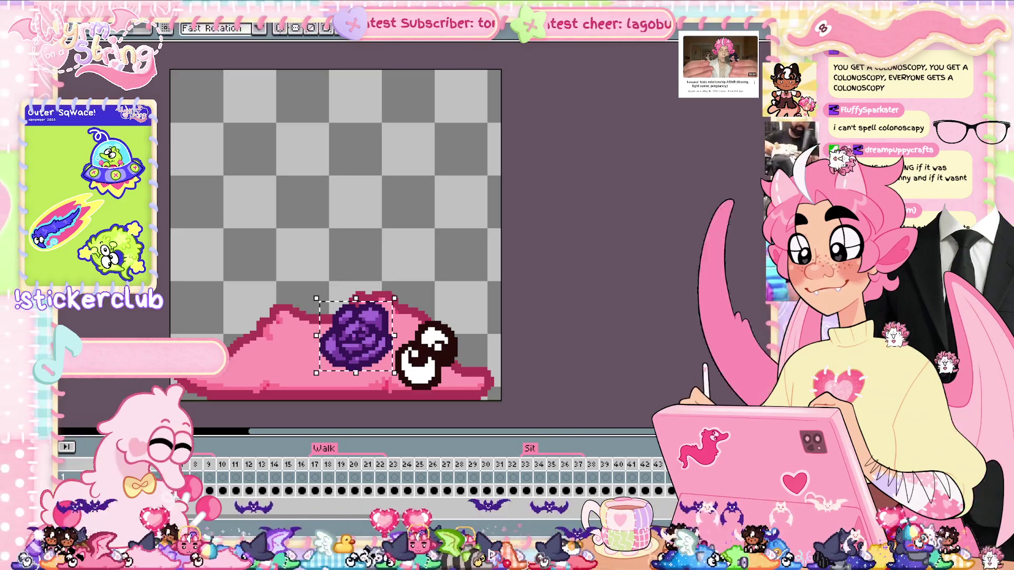
key("Down")
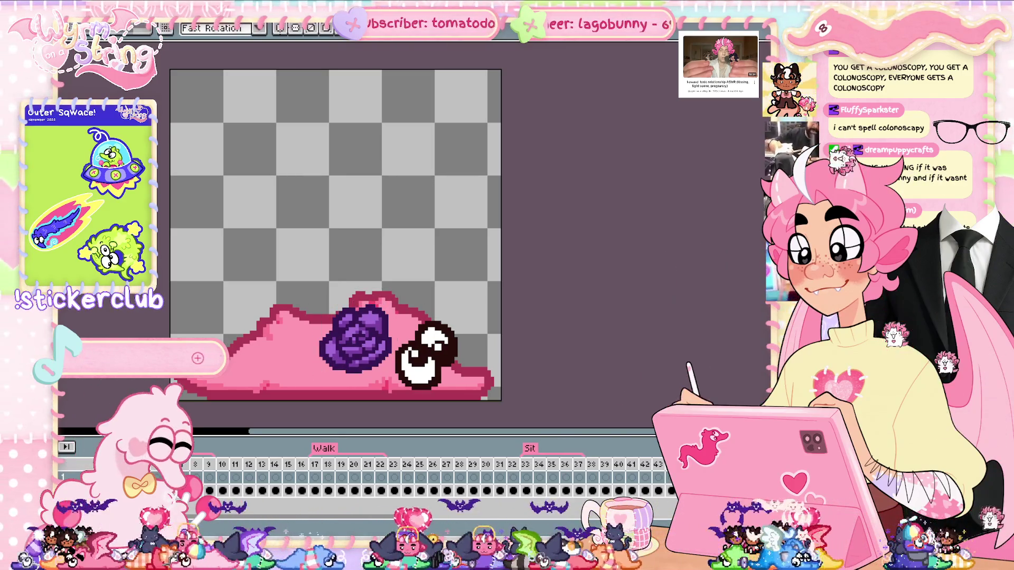
key("Delete")
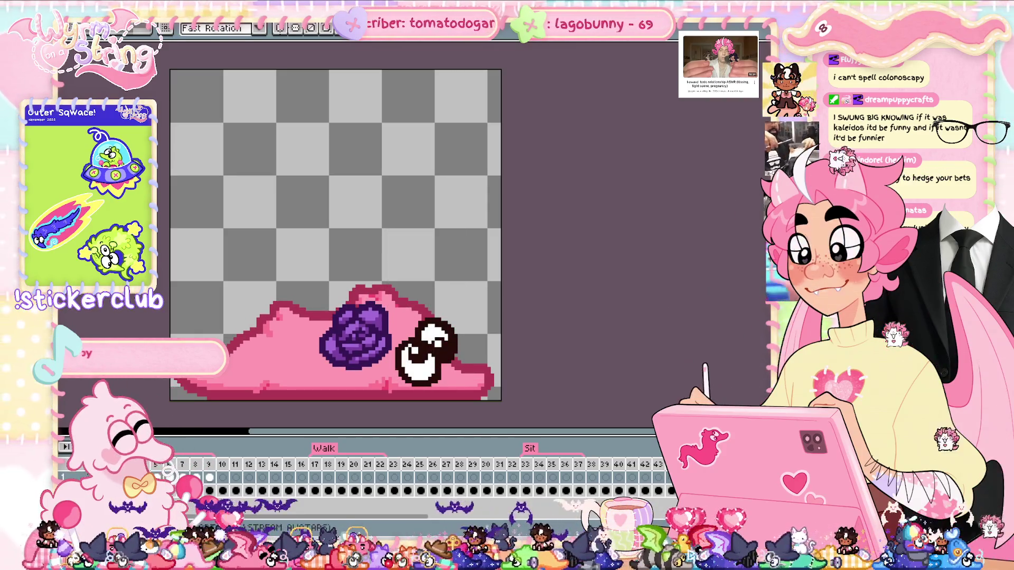
Step: Place the rose on Walk frames 18, 19 and 20, nudging it left where needed
left_click(328, 478)
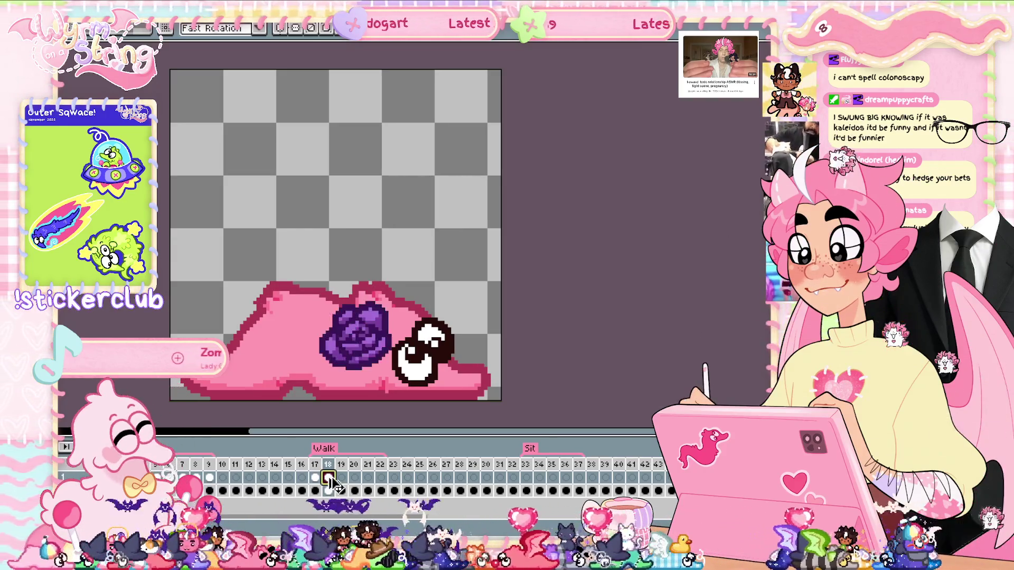
key("Left")
key("ctrl+d")
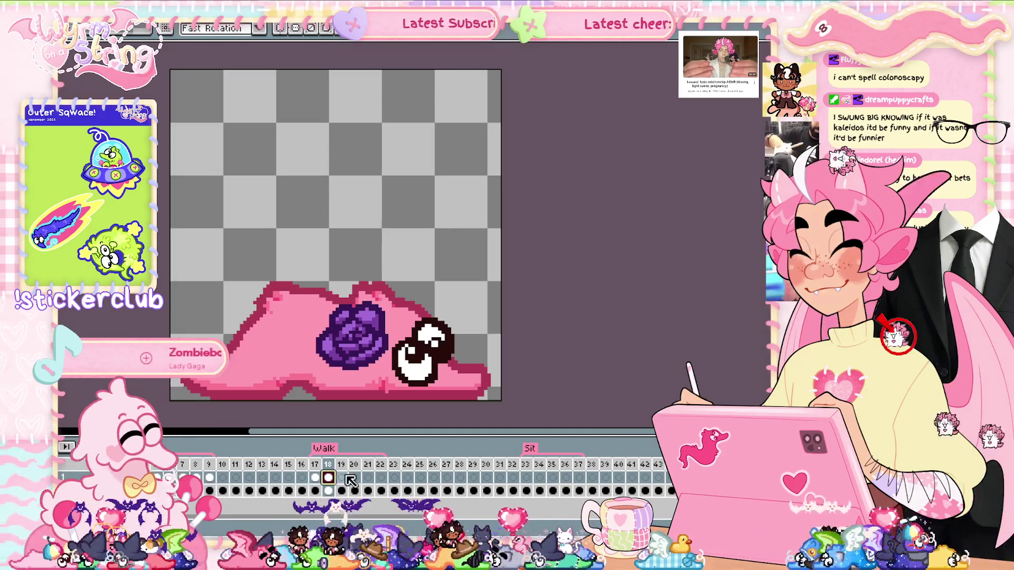
left_click(341, 477)
key("ctrl+v")
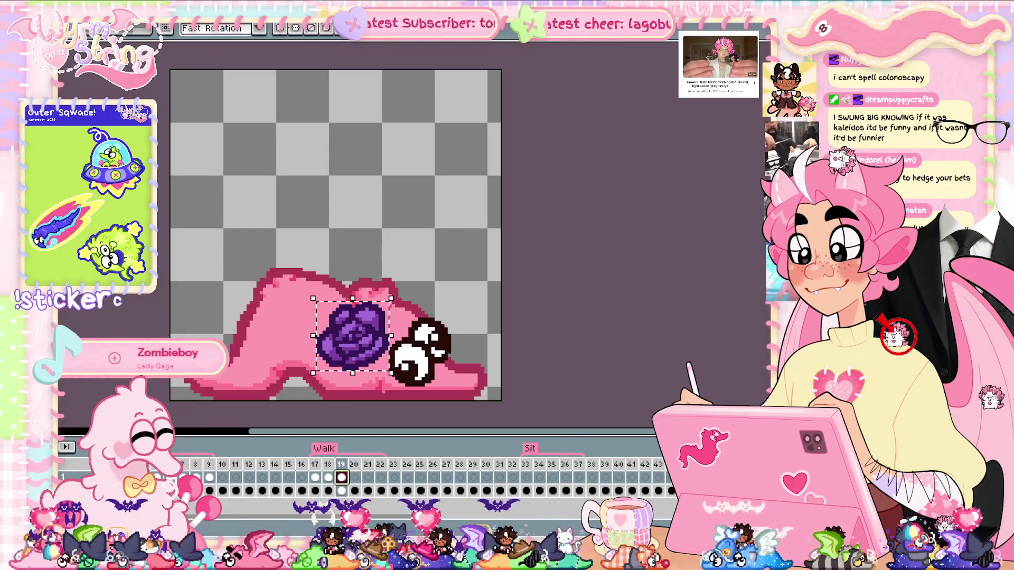
key("ctrl+d")
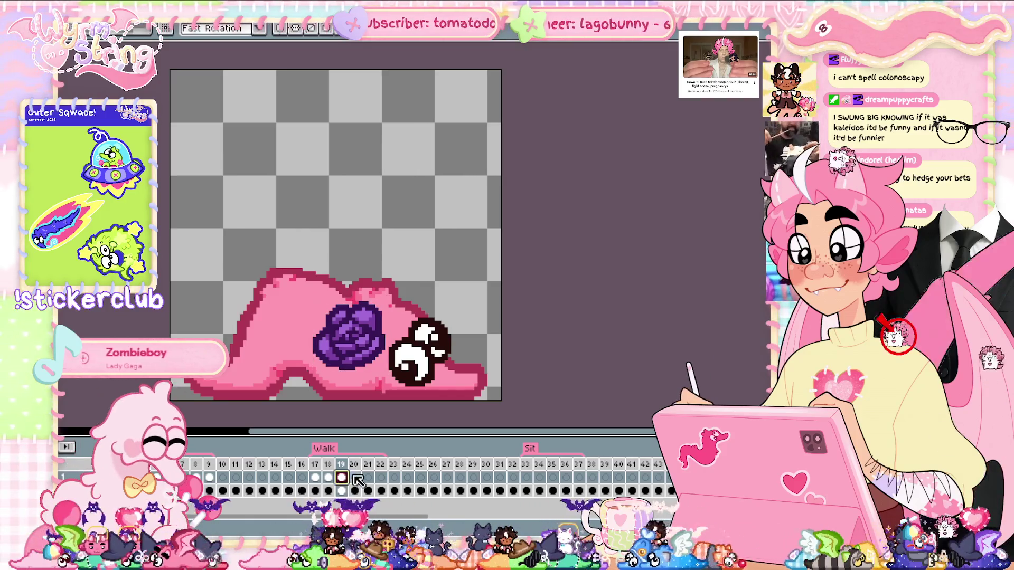
left_click(354, 478)
key("ctrl+v")
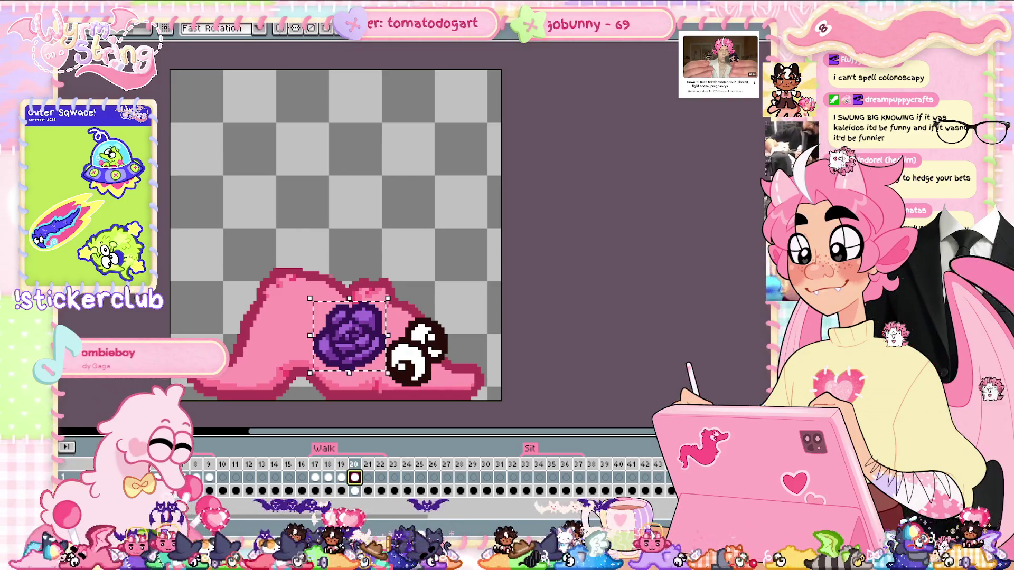
key("Left")
key("ctrl+d")
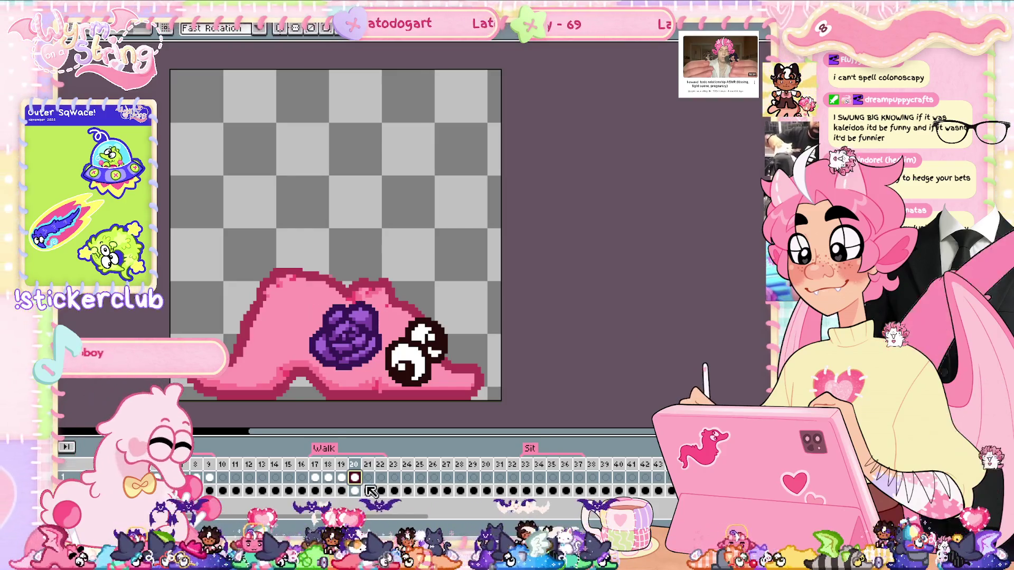
Step: Review frames 17–22, preview the Walk loop, then move to Sit frame 33
key("Left")
key("Left")
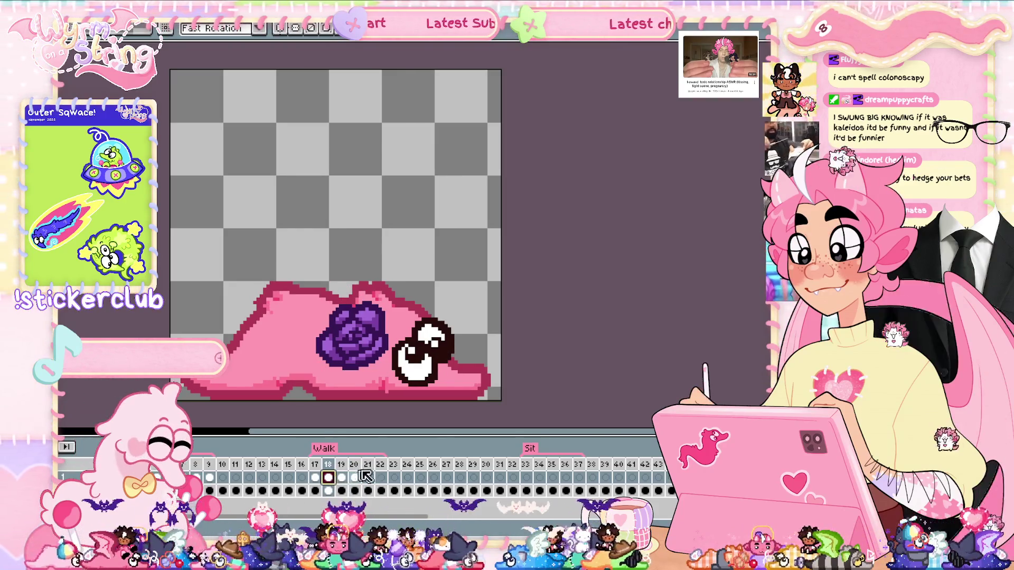
key("Left")
key("ctrl+v")
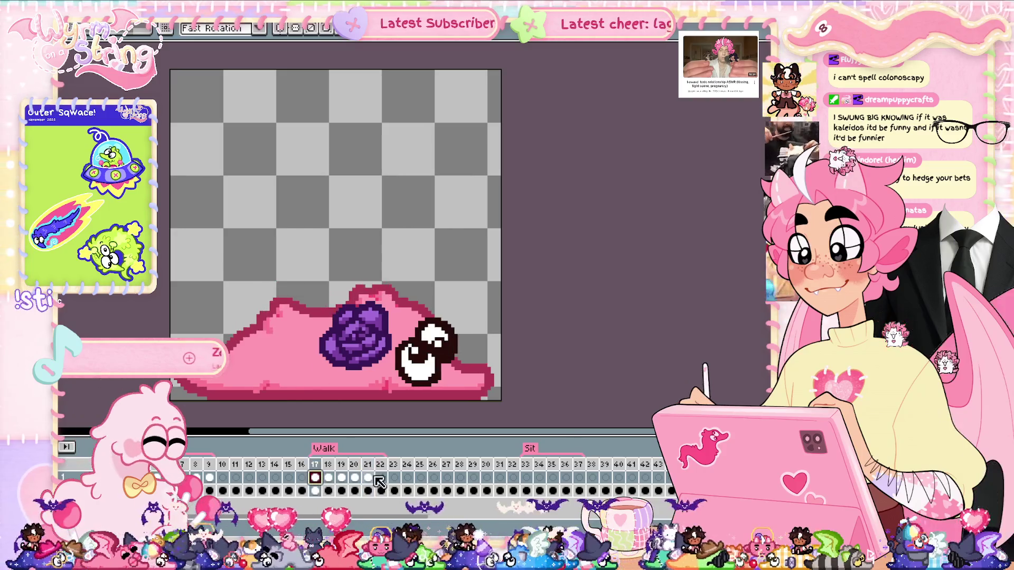
left_click(381, 478)
key("Return")
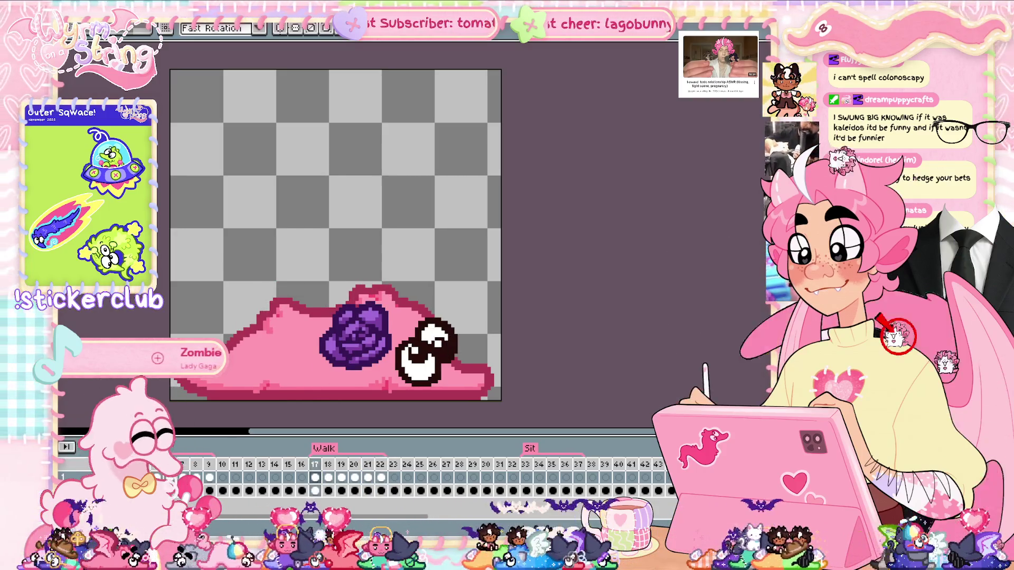
key("Return")
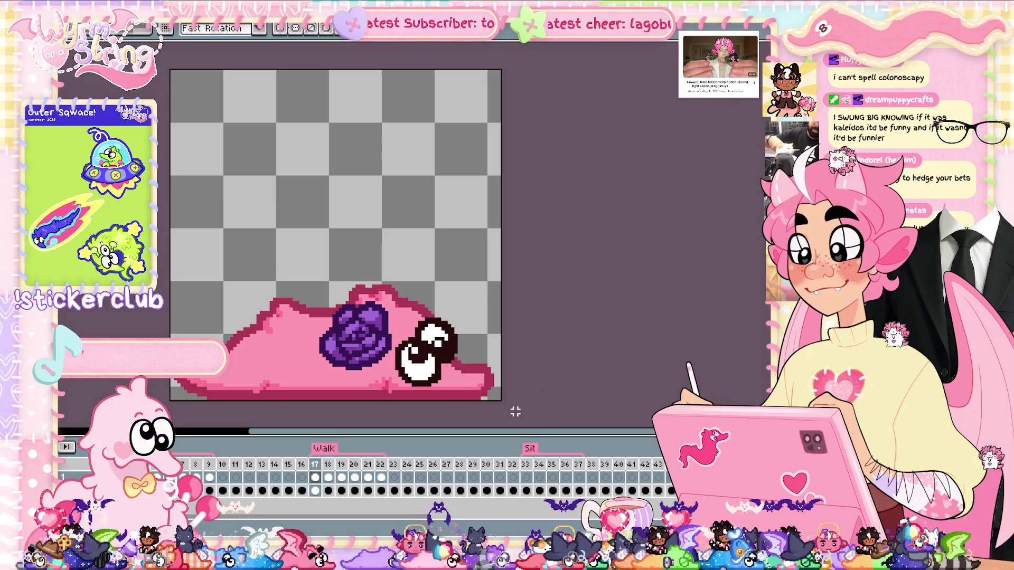
left_click(526, 478)
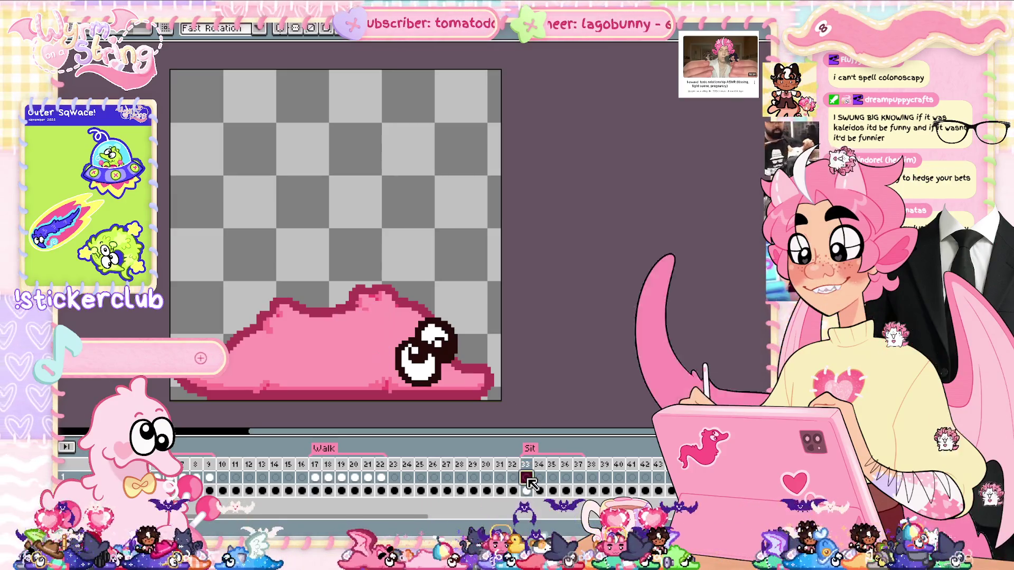
Step: Position the rose beside the slug's eye on Sit frames 34, 35, 36 and 37
left_click(540, 479)
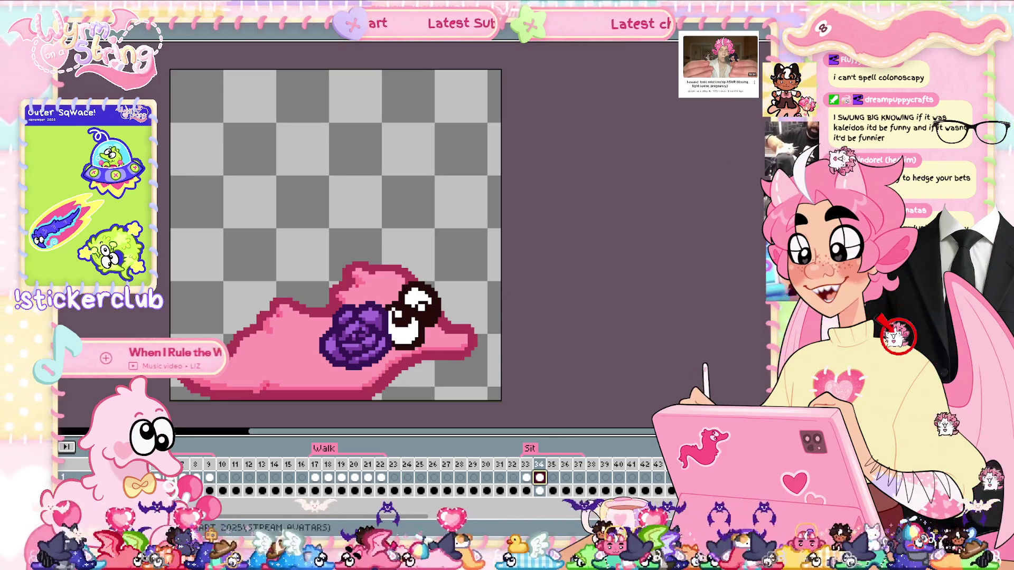
key("m")
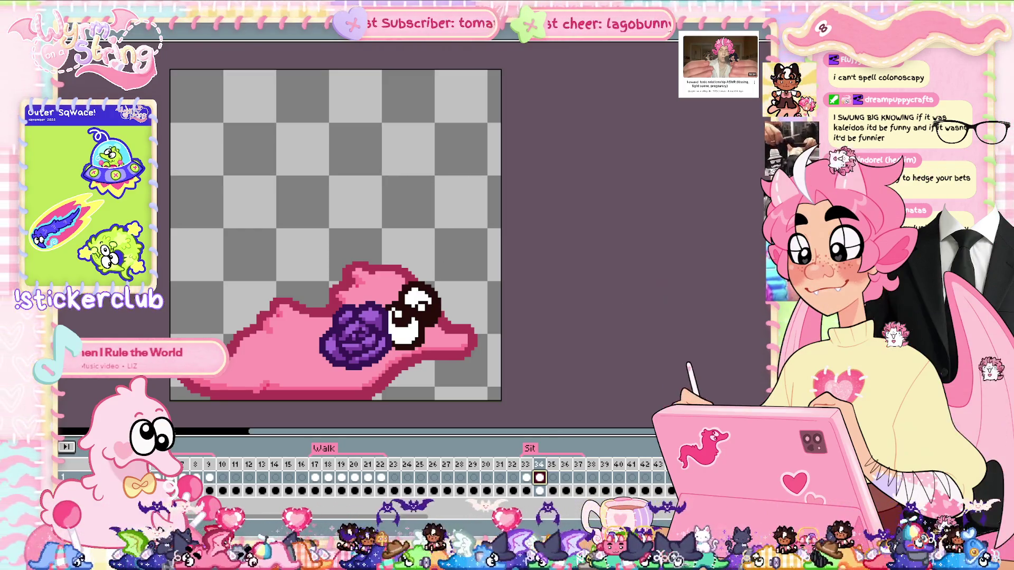
left_click_drag(374, 337, 353, 315)
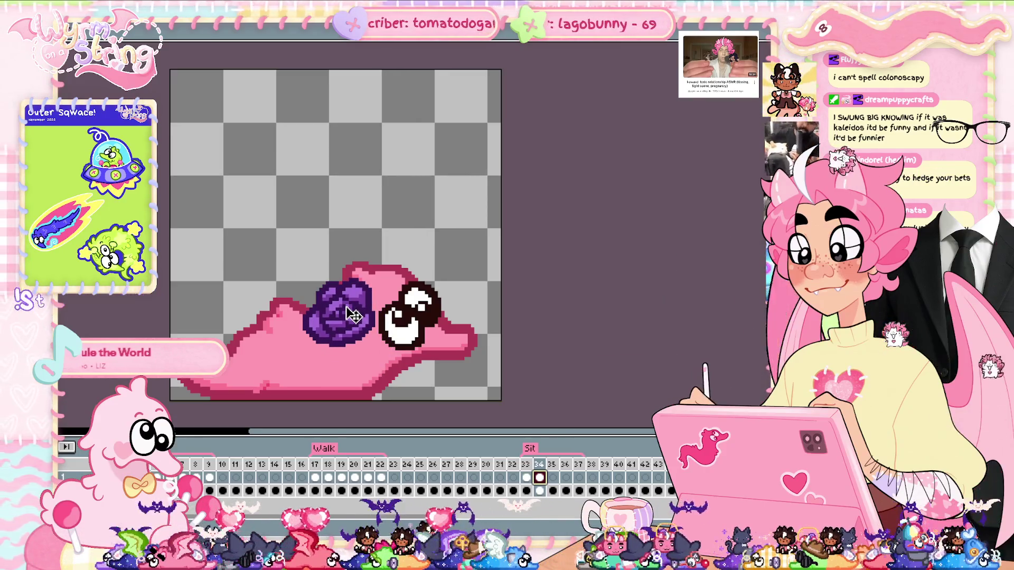
left_click(552, 478)
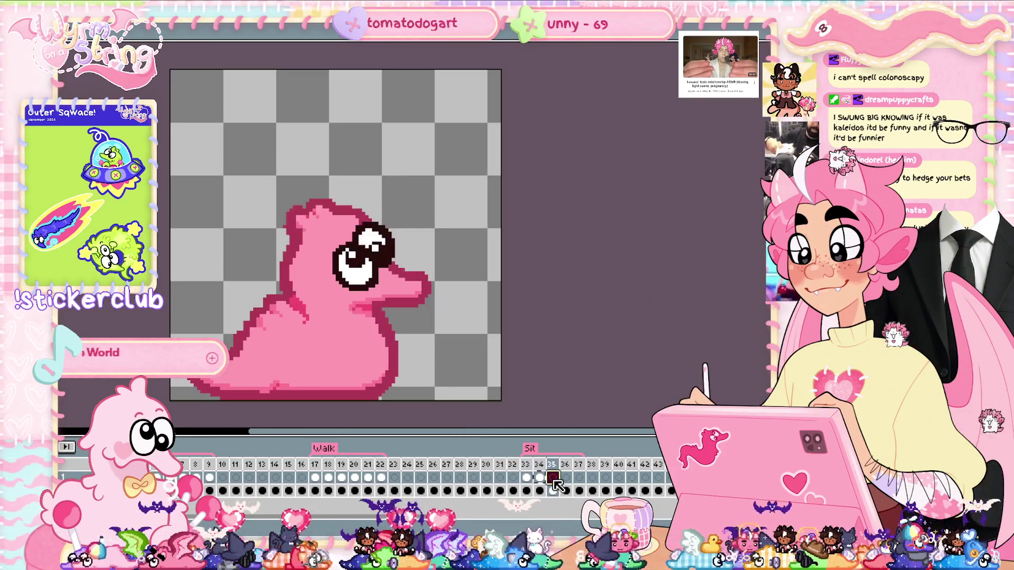
mouse_move(352, 329)
left_mouse_down()
mouse_move(304, 296)
mouse_move(292, 276)
mouse_move(301, 268)
left_mouse_up()
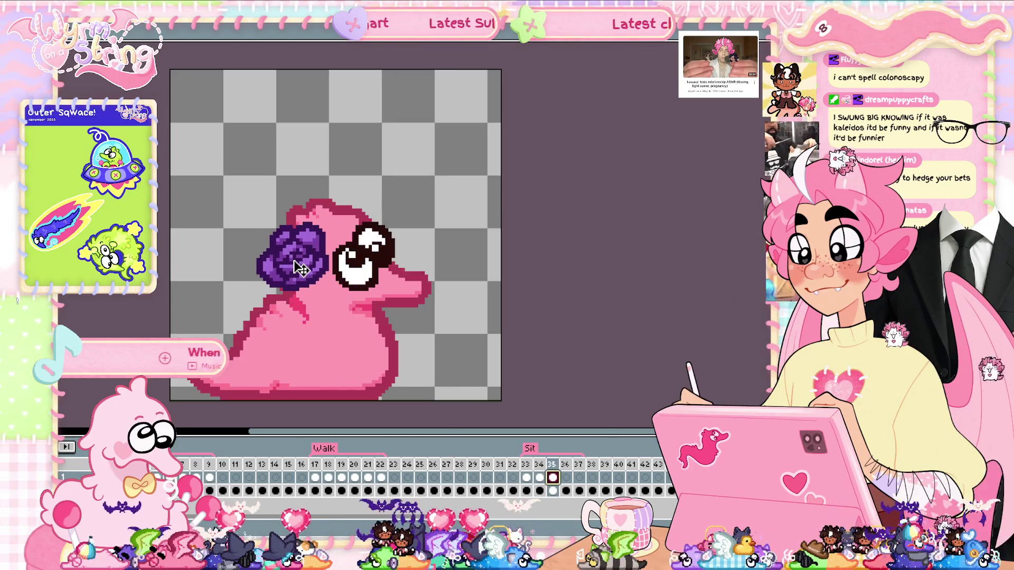
left_click(566, 478)
key("ctrl+v")
left_click_drag(312, 263, 323, 270)
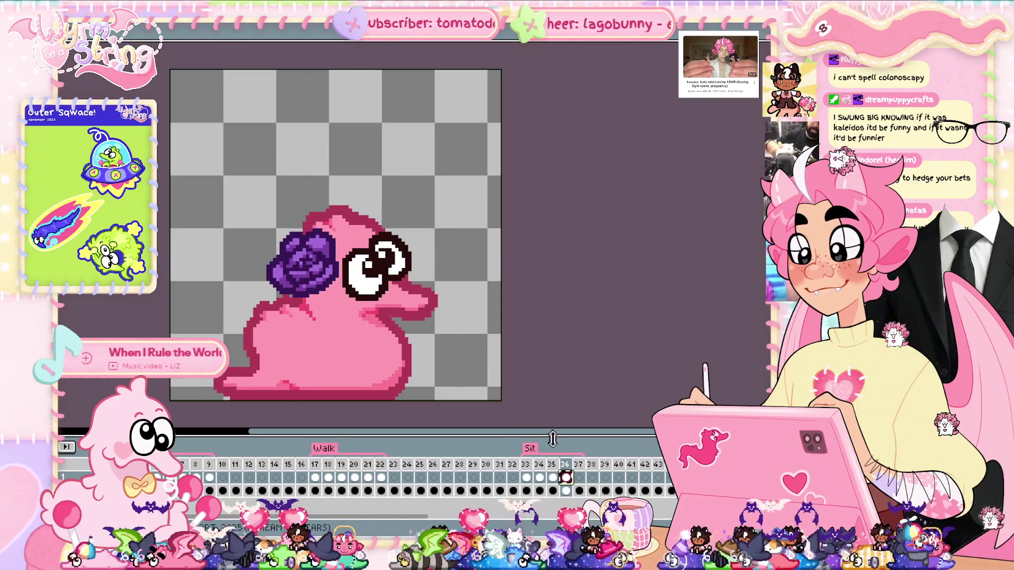
left_click(579, 478)
key("ctrl+v")
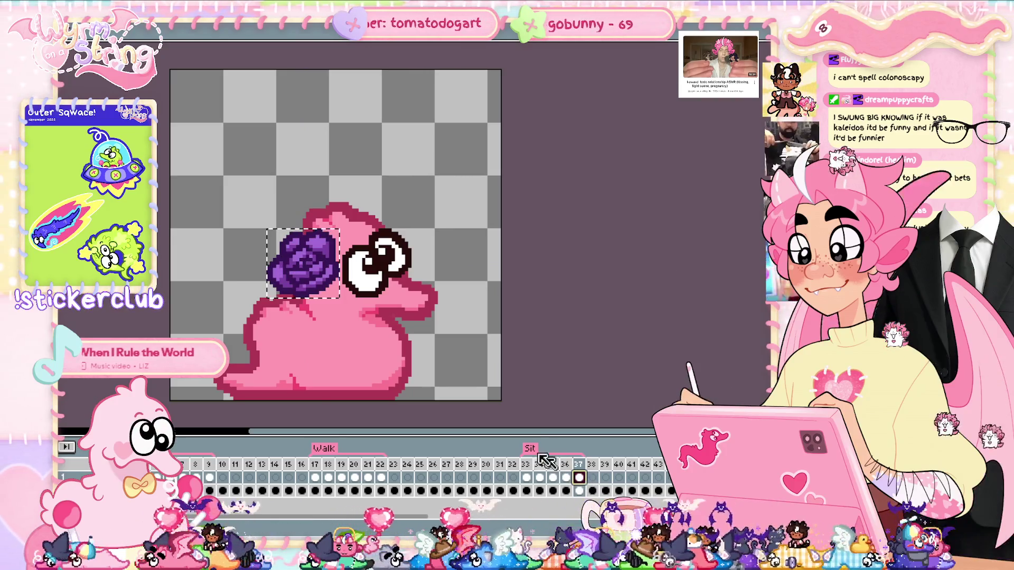
key("Up")
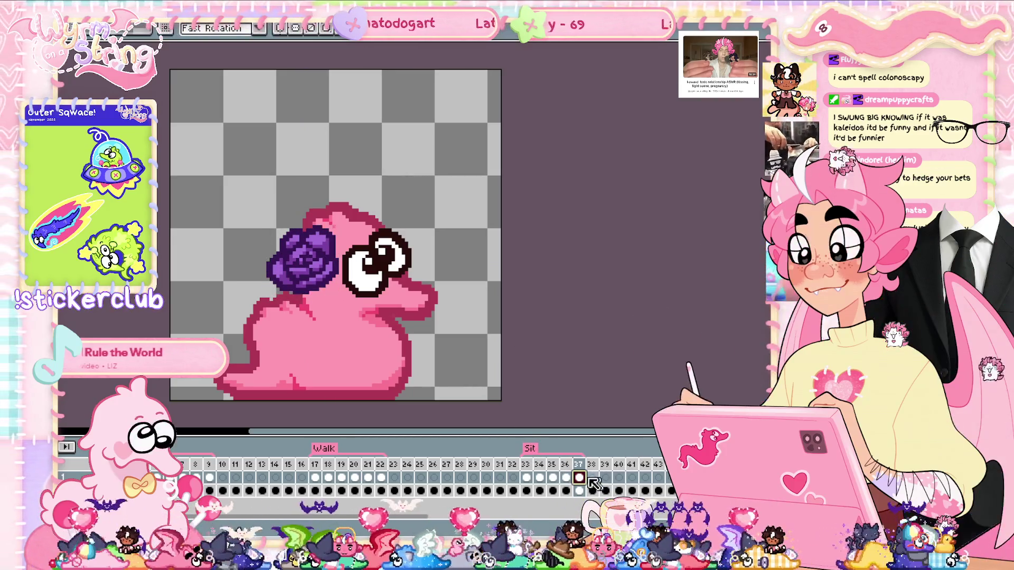
Step: Compare the rose placement across frames 33–37
left_click(552, 478)
key("Left")
key("Left")
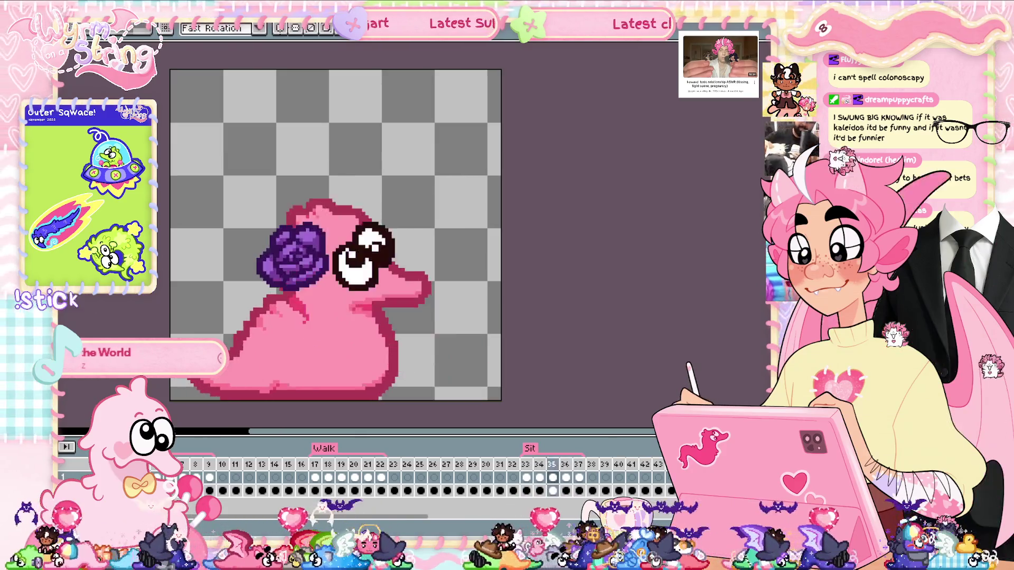
left_click(579, 478)
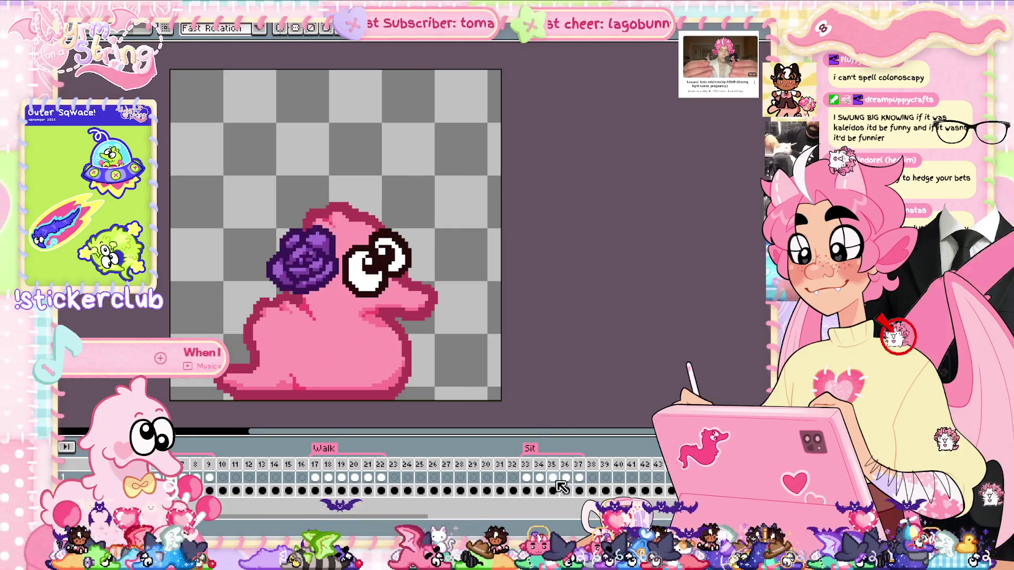
left_click(553, 478)
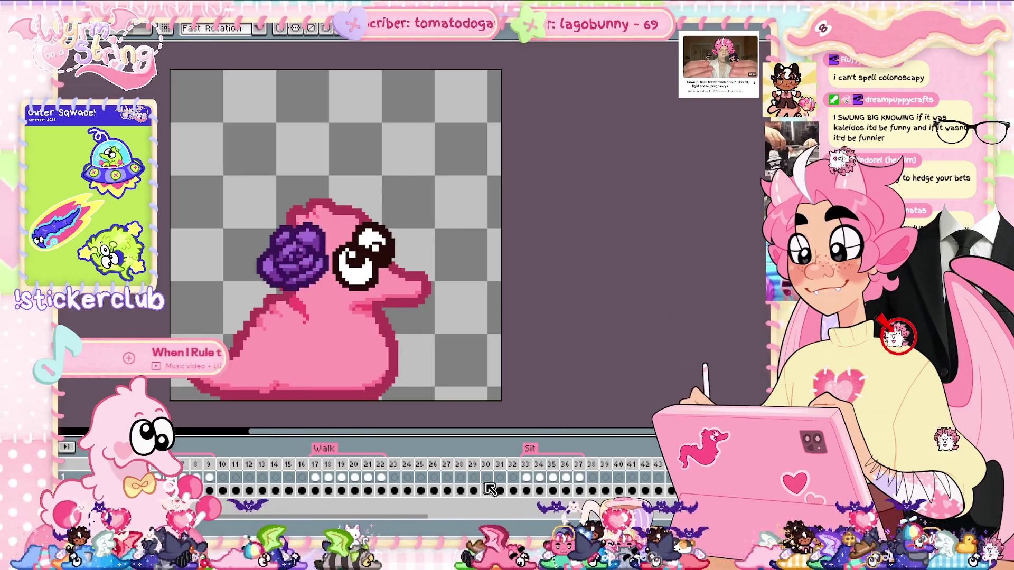
left_click(539, 478)
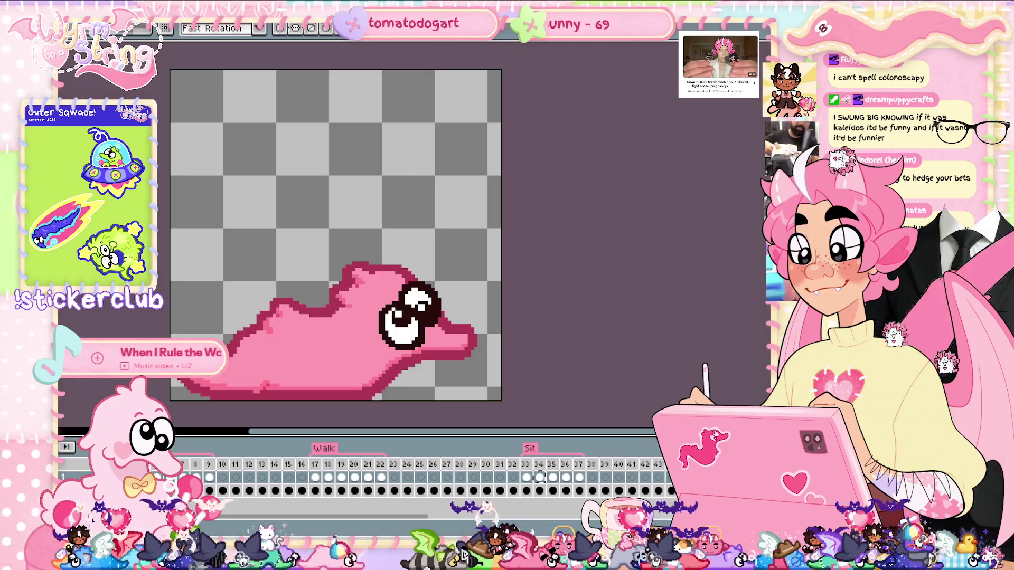
left_click(528, 478)
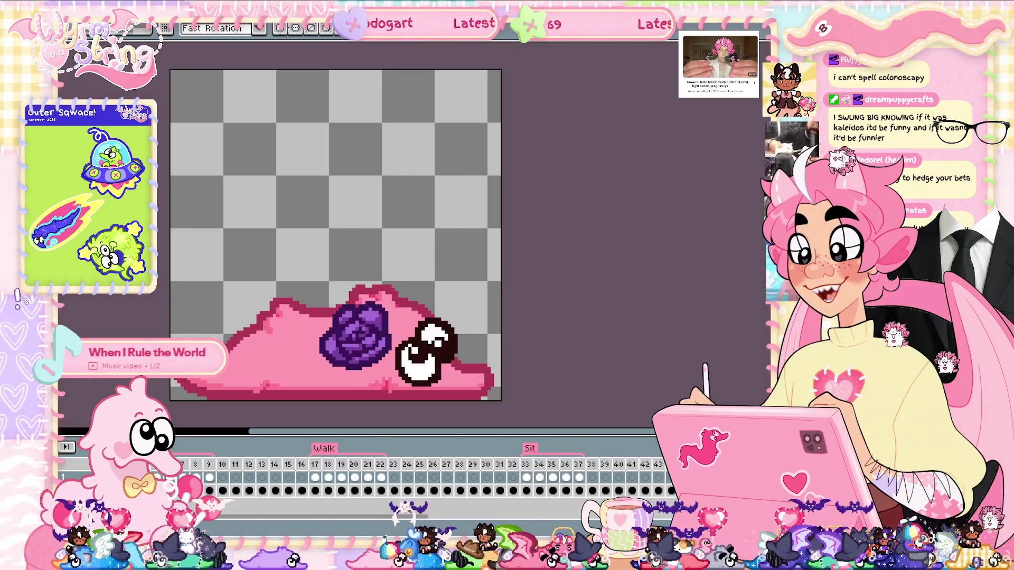
Step: Scroll the timeline to the Jump tag and select frame 65
key("Return")
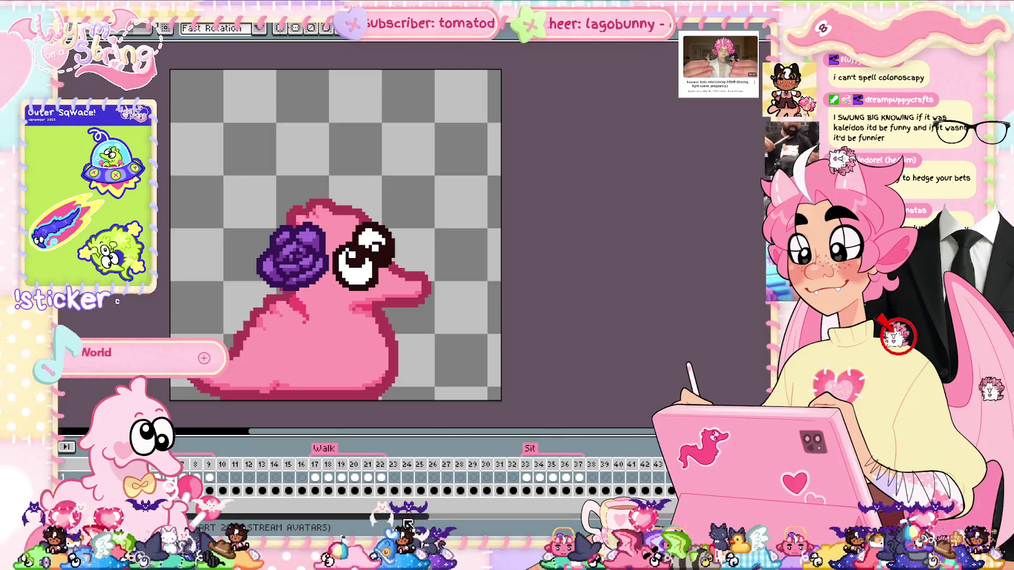
left_click_drag(423, 519, 464, 519)
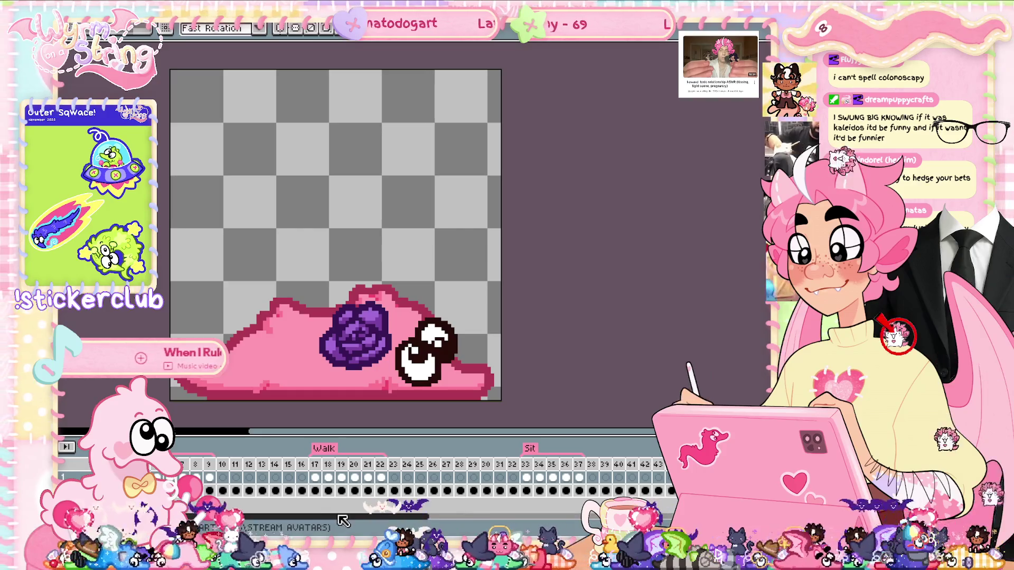
left_click_drag(343, 521, 545, 517)
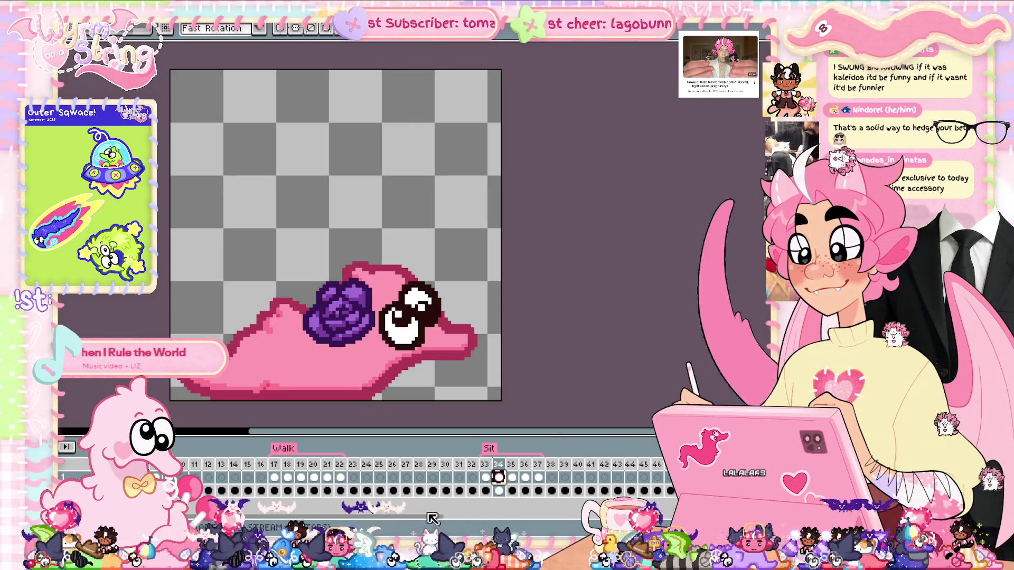
left_click_drag(432, 519, 549, 519)
left_click(599, 478)
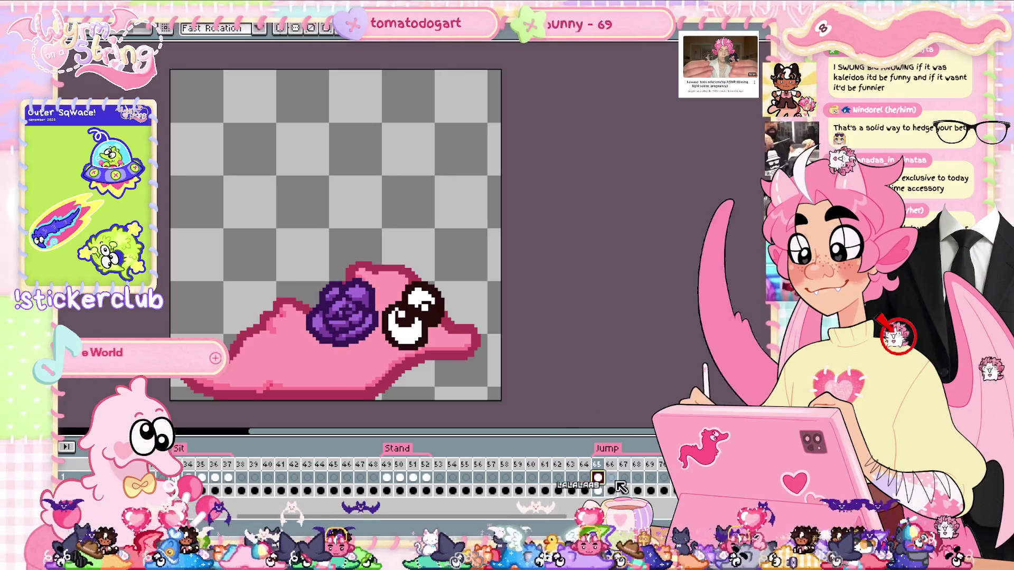
Step: On frame 66, move the rose up the upright slug and rotate it 90 degrees beside the eye
left_click(611, 477)
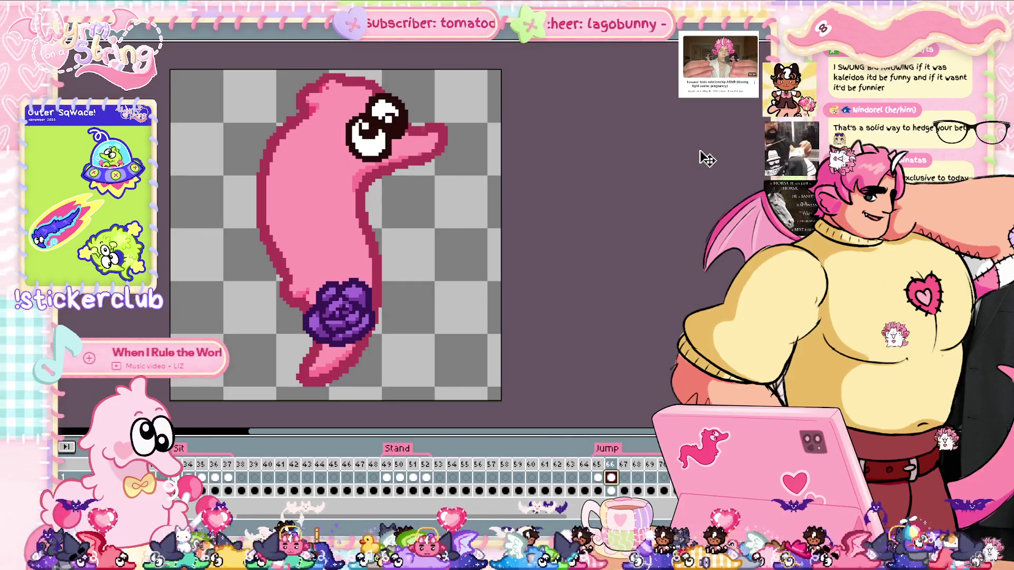
key("ctrl")
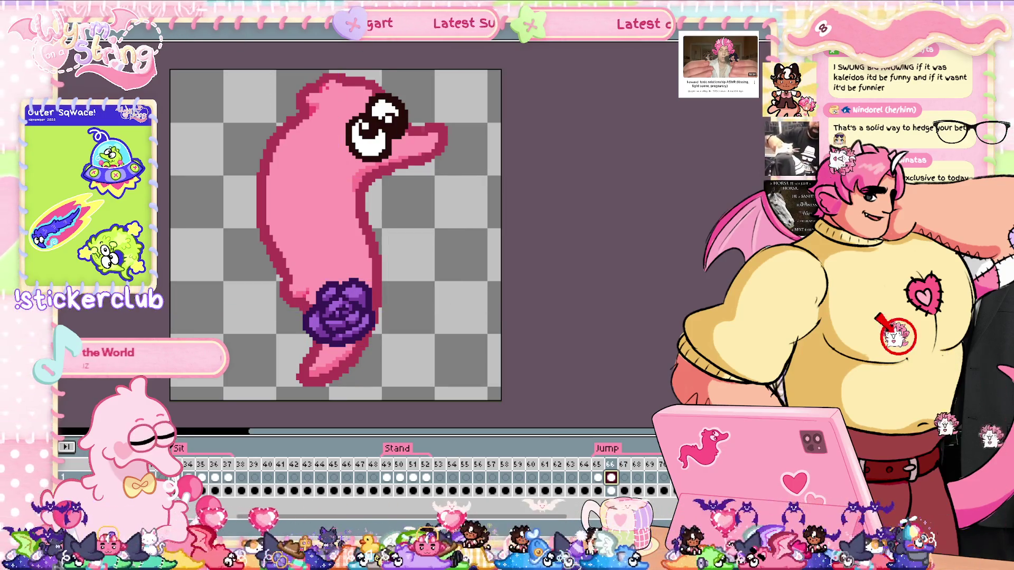
left_click_drag(358, 329, 322, 194)
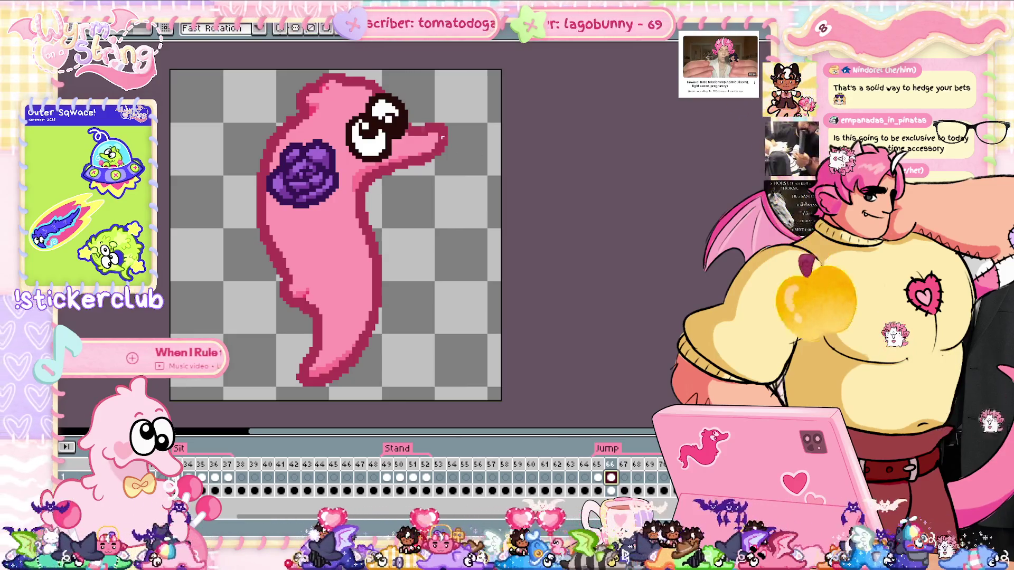
left_click_drag(228, 112, 391, 254)
mouse_move(233, 103)
left_mouse_down()
mouse_move(283, 79)
mouse_move(226, 90)
left_mouse_up()
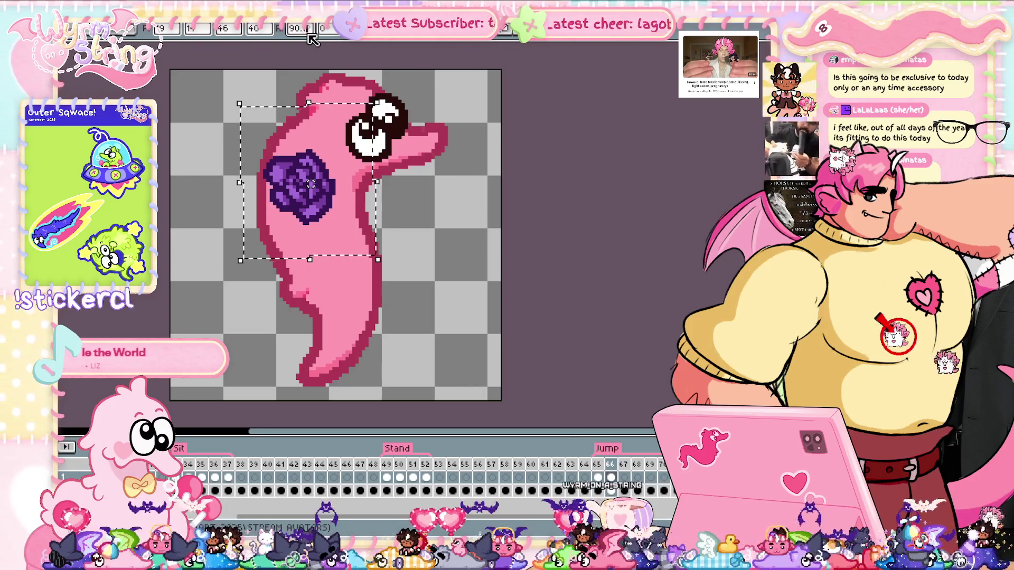
key("Return")
mouse_move(335, 181)
left_mouse_down()
mouse_move(340, 154)
mouse_move(328, 150)
left_mouse_up()
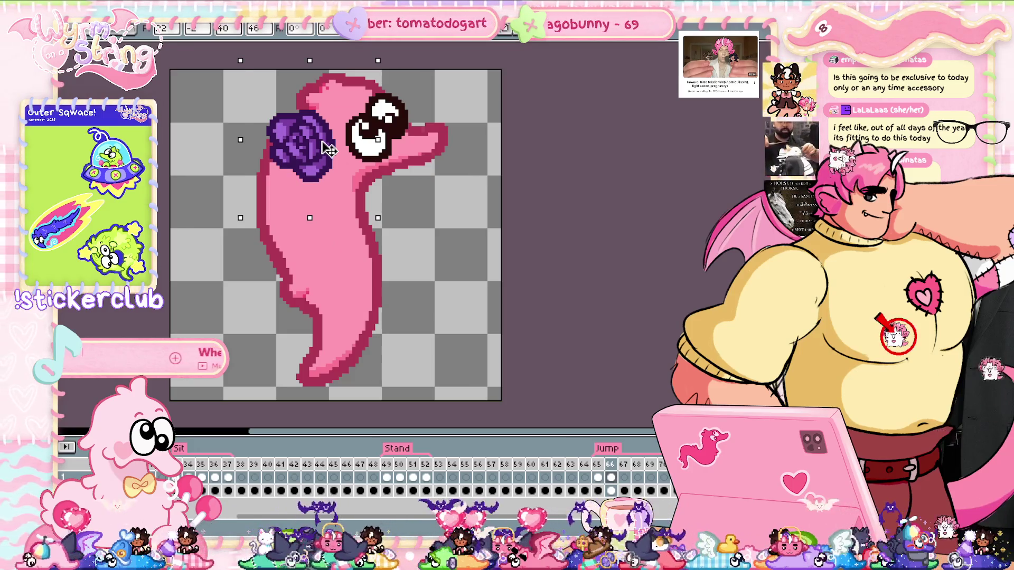
left_click(499, 190)
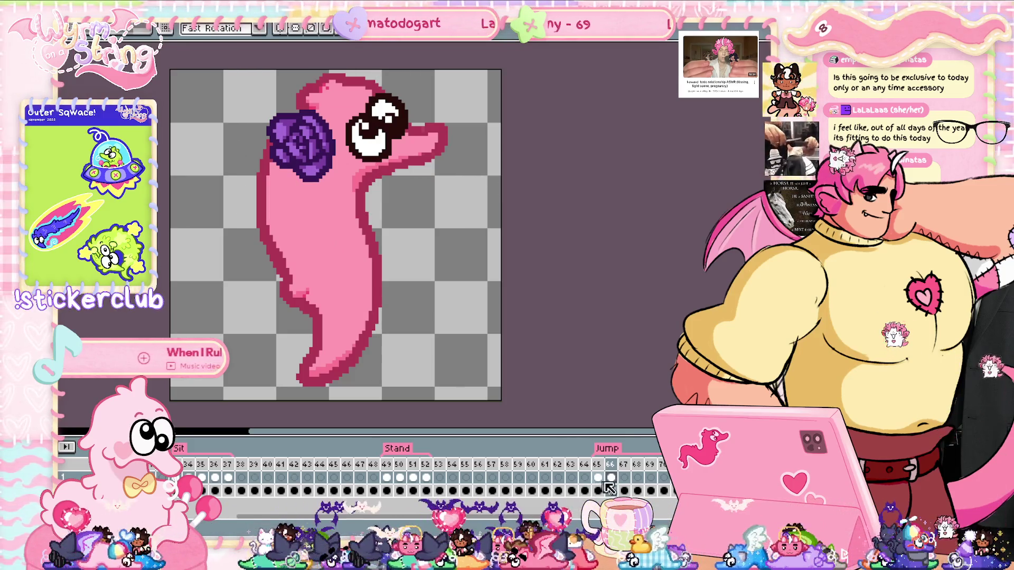
Step: Paste the rose onto Jump frames 67 and 69, placing it beside the eye
left_click(624, 477)
key("ctrl+v")
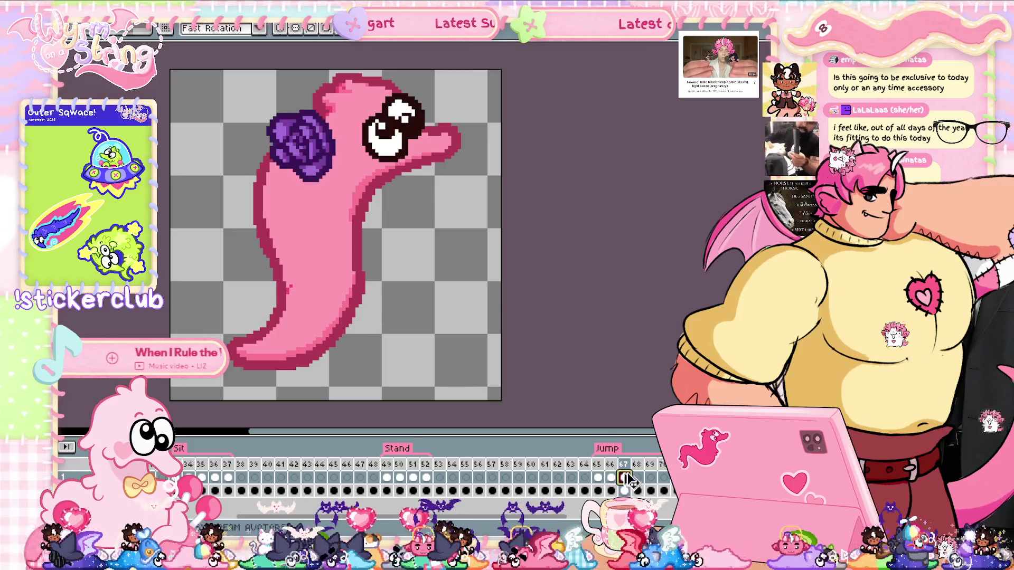
left_click_drag(308, 144, 329, 137)
key("Return")
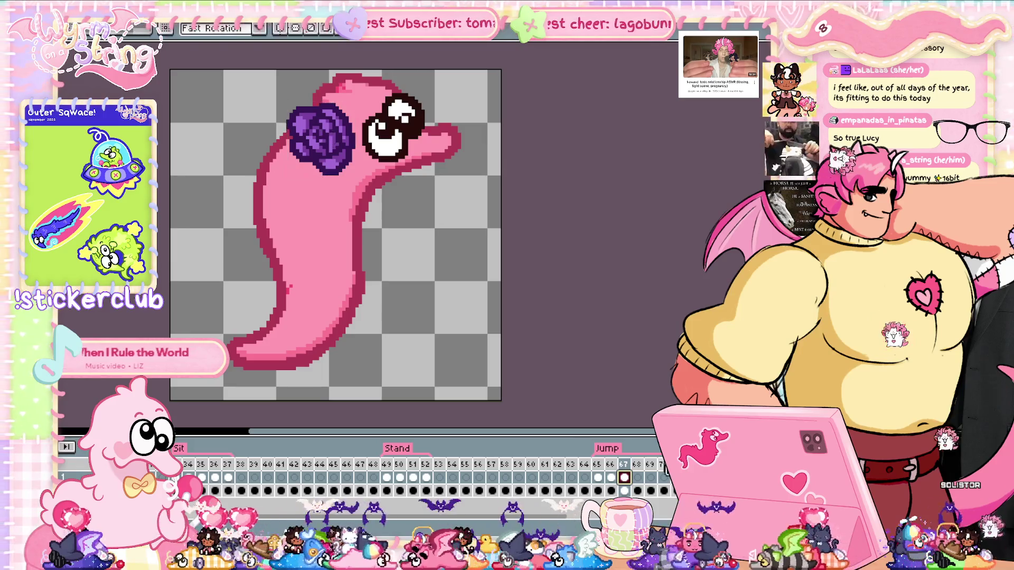
left_click(651, 478)
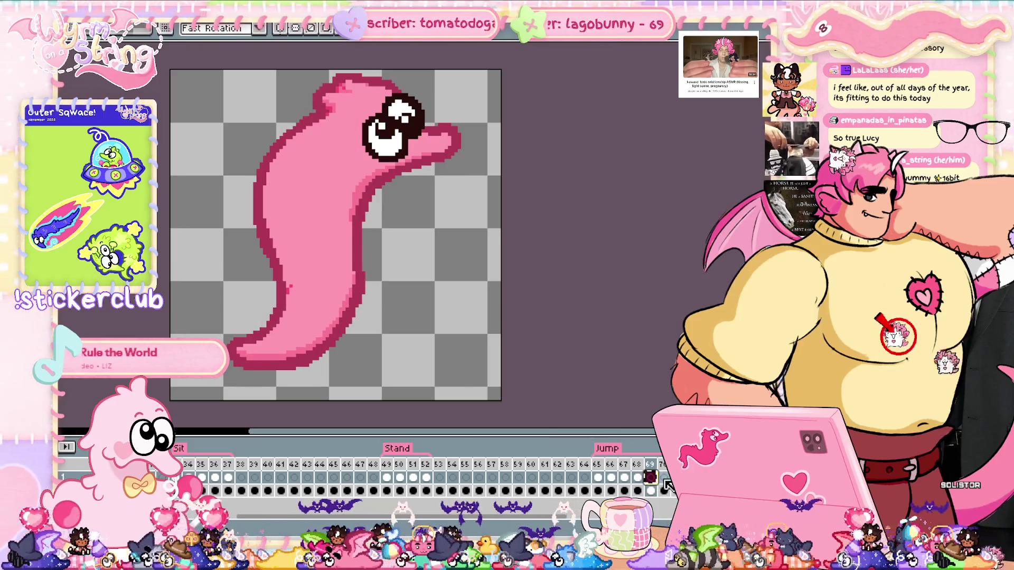
key("ctrl+v")
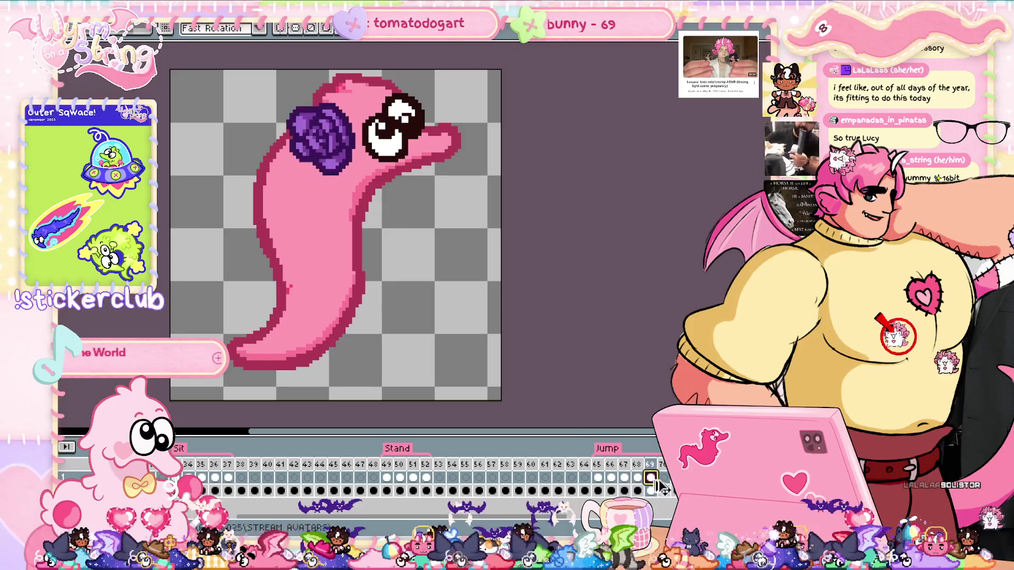
Step: Play the animation to check, then move the rose onto the body in the rearing pose
key("Return")
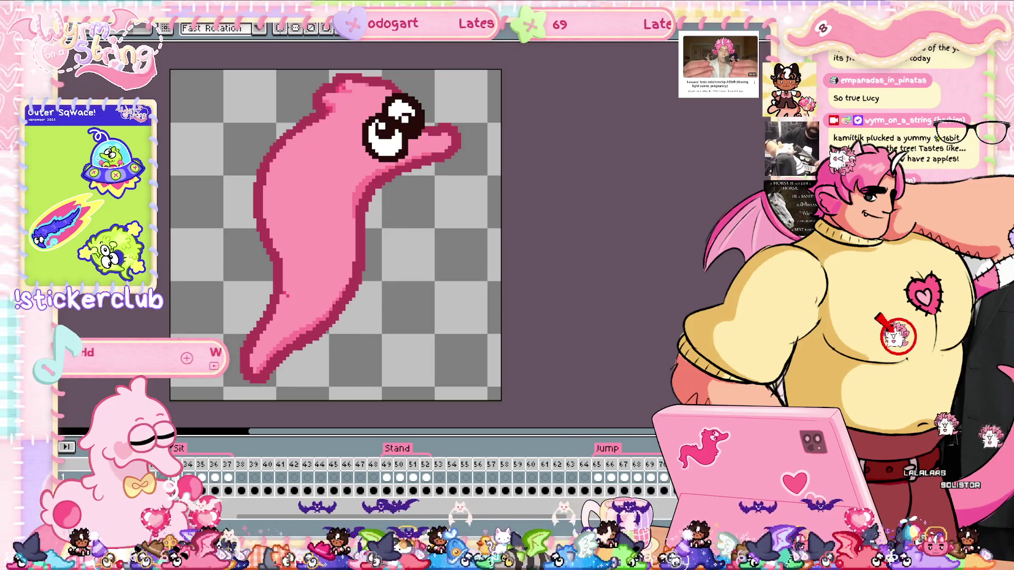
left_click(598, 478)
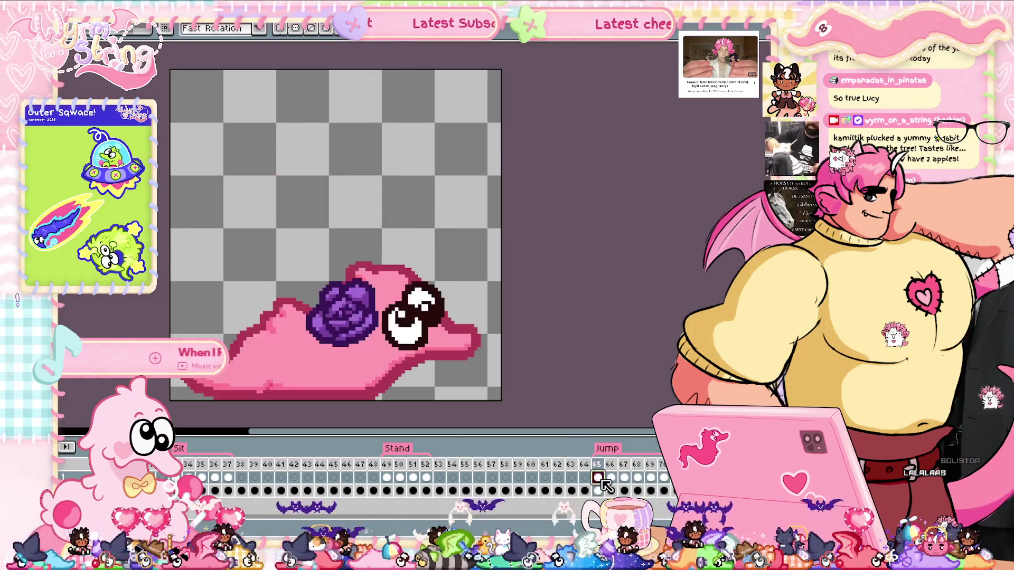
key("Return")
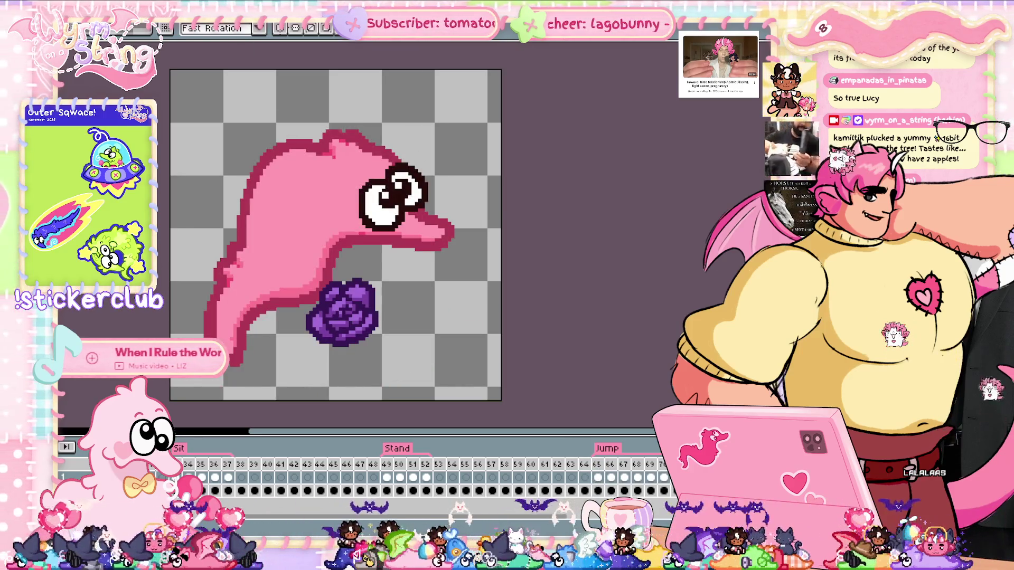
mouse_move(351, 331)
left_mouse_down()
mouse_move(376, 195)
mouse_move(327, 197)
left_mouse_up()
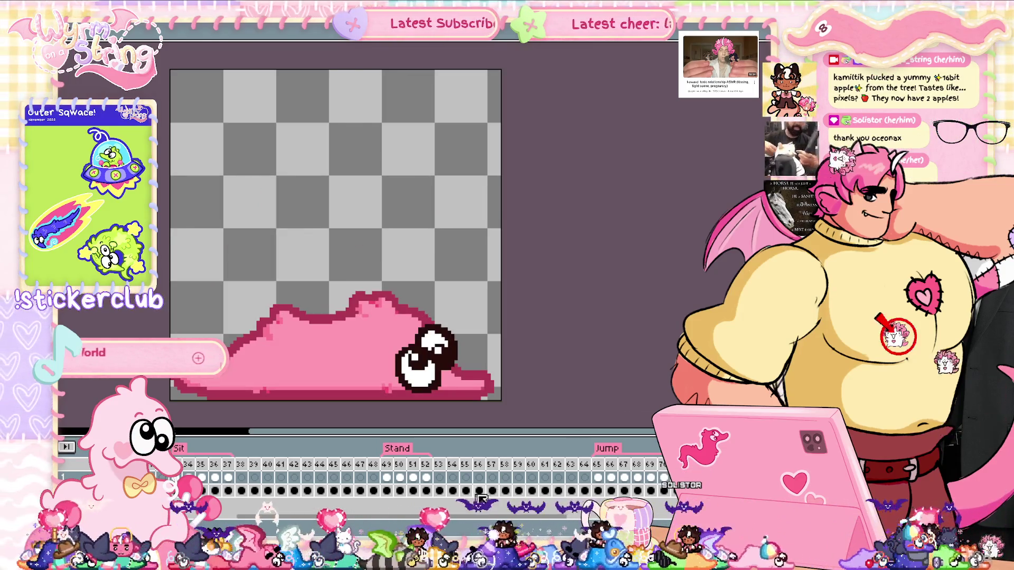
mouse_move(539, 522)
left_mouse_down()
mouse_move(399, 521)
mouse_move(560, 520)
left_mouse_up()
Step: Add the rose to frames 76 and 77, then scroll the timeline right
left_click(528, 477)
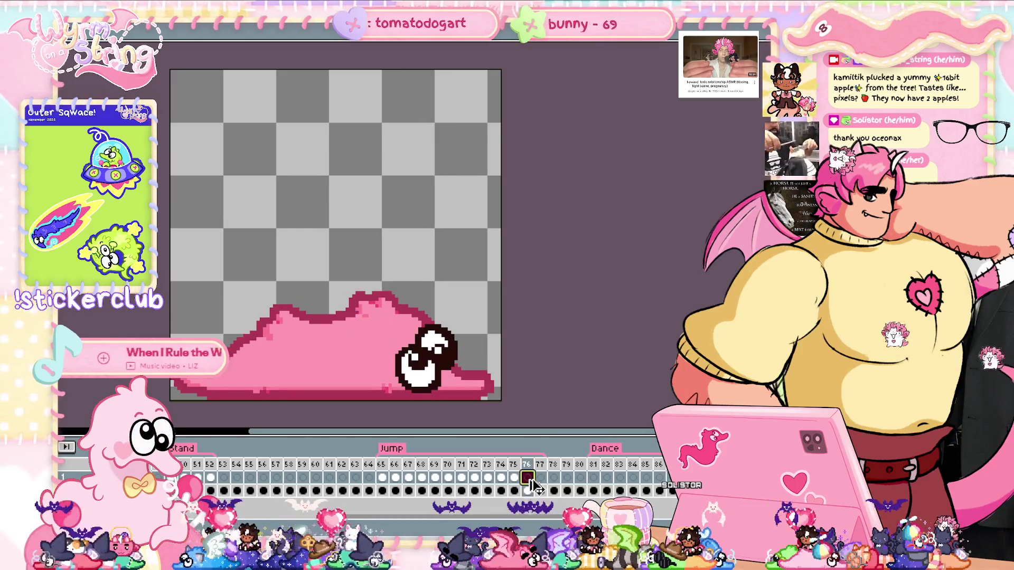
key("ctrl+a")
key("ctrl+d")
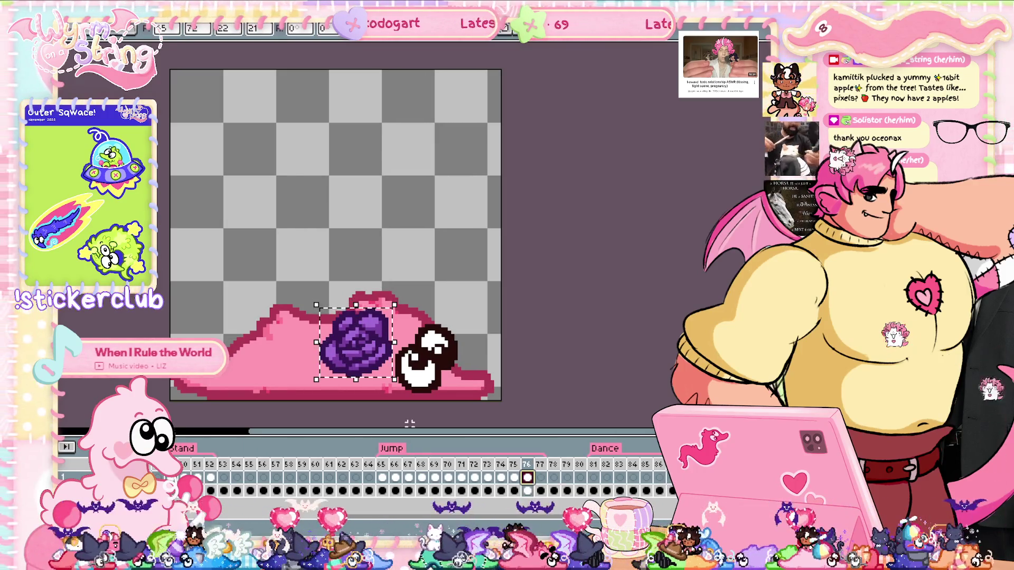
key("Right")
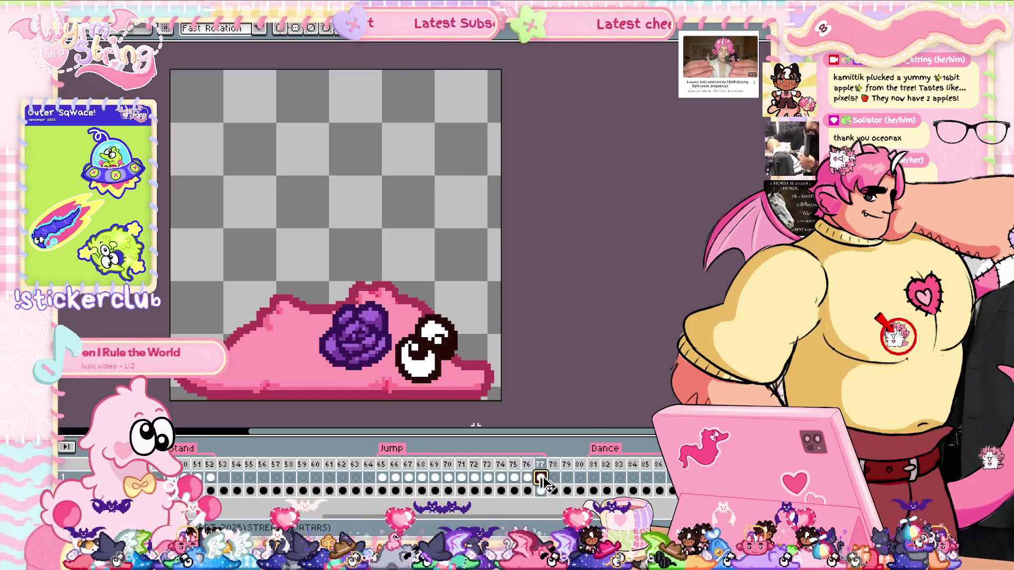
key("ctrl+a")
key("ctrl+d")
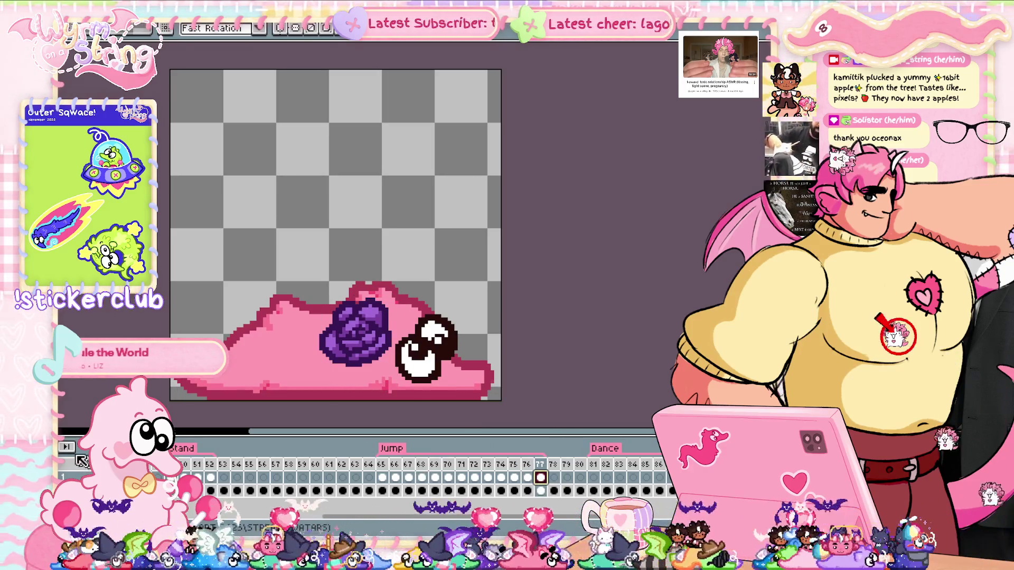
key("Return")
key("Return")
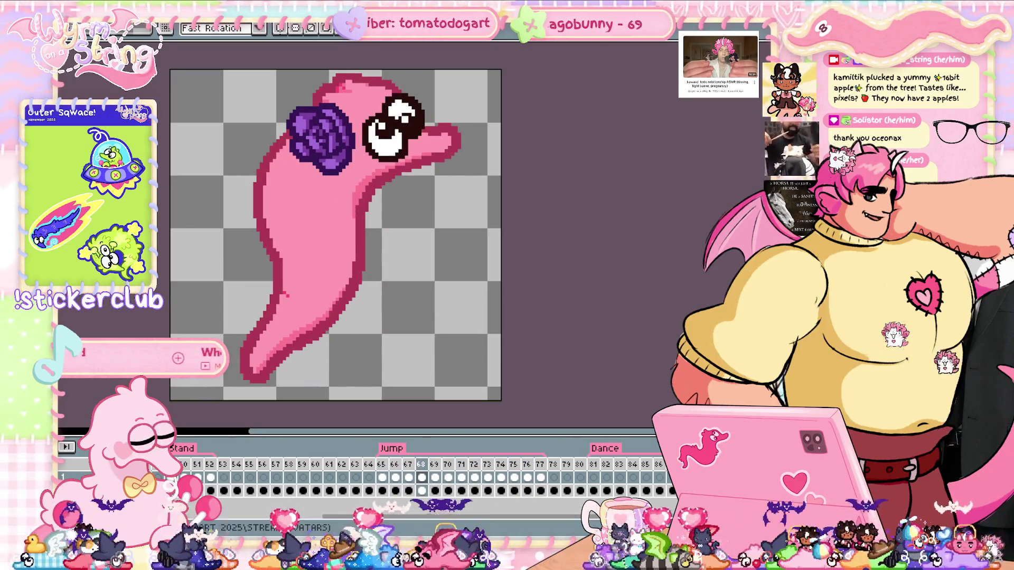
scroll(491, 489, "right", 3)
scroll(572, 511, "right", 6)
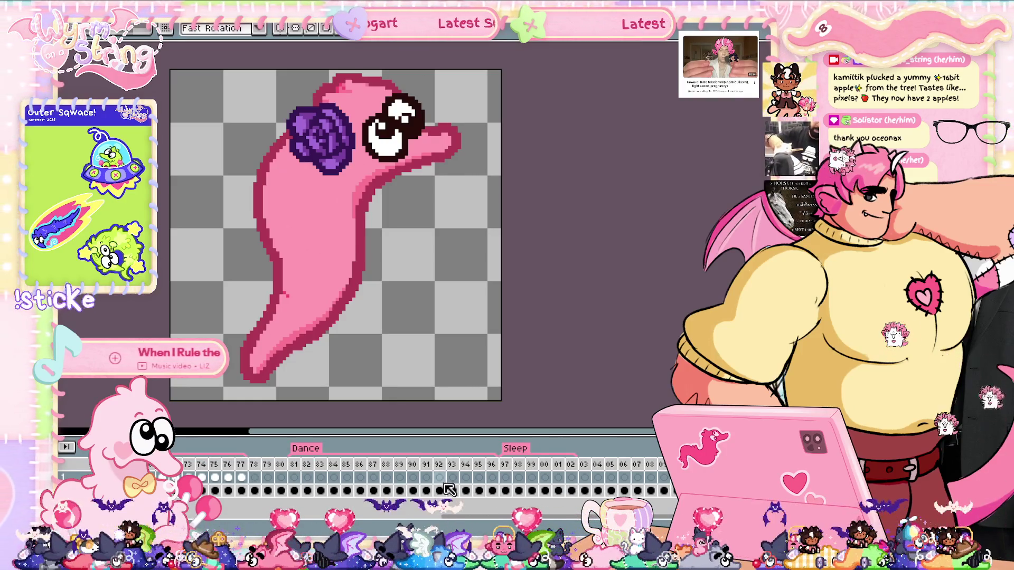
Step: Paste the rose onto the slug's back near its head on Dance frames 81 and 82
left_click(294, 479)
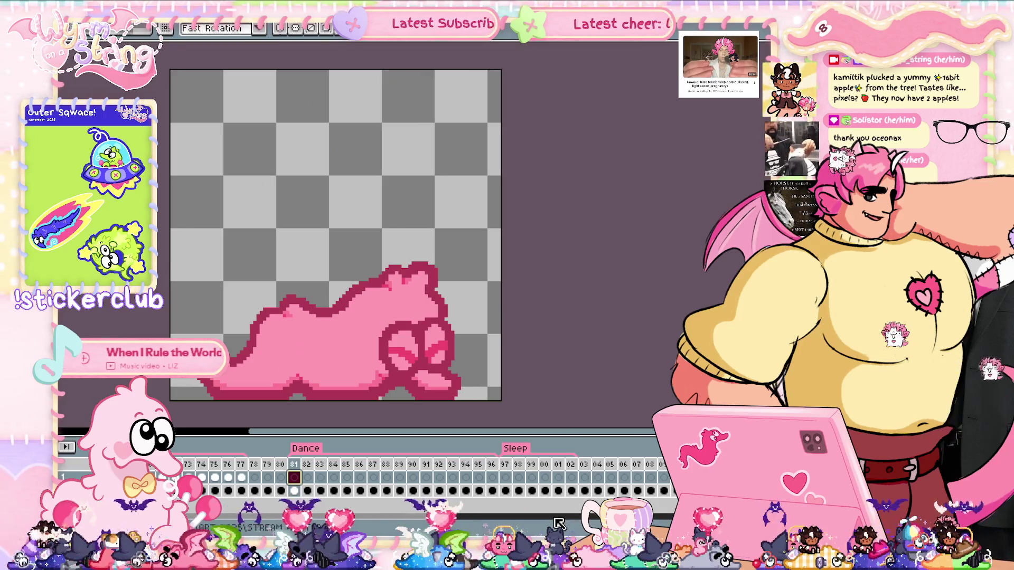
key("ctrl+v")
left_click_drag(369, 353, 380, 319)
key("Return")
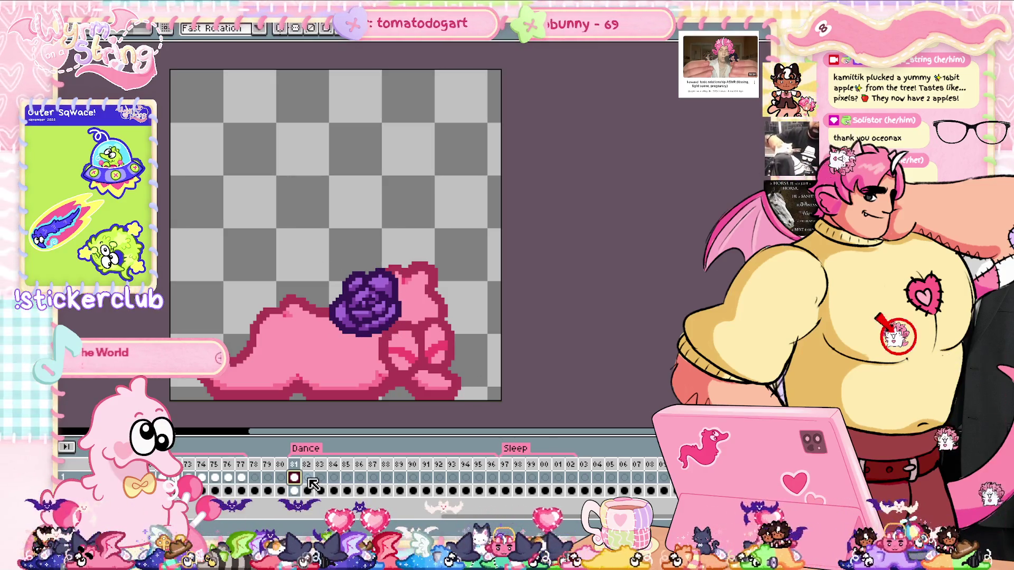
left_click(308, 478)
key("ctrl+v")
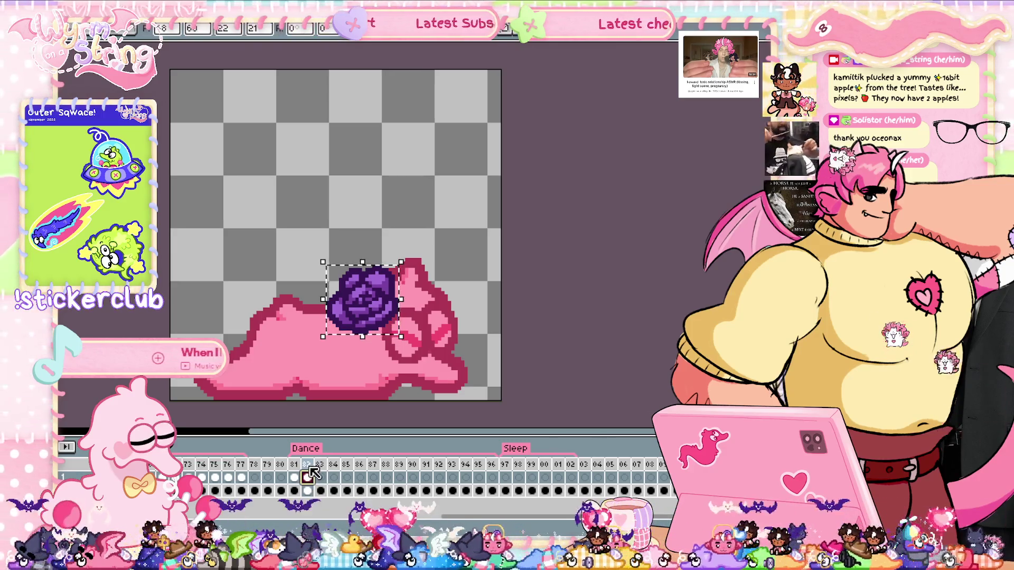
key("Return")
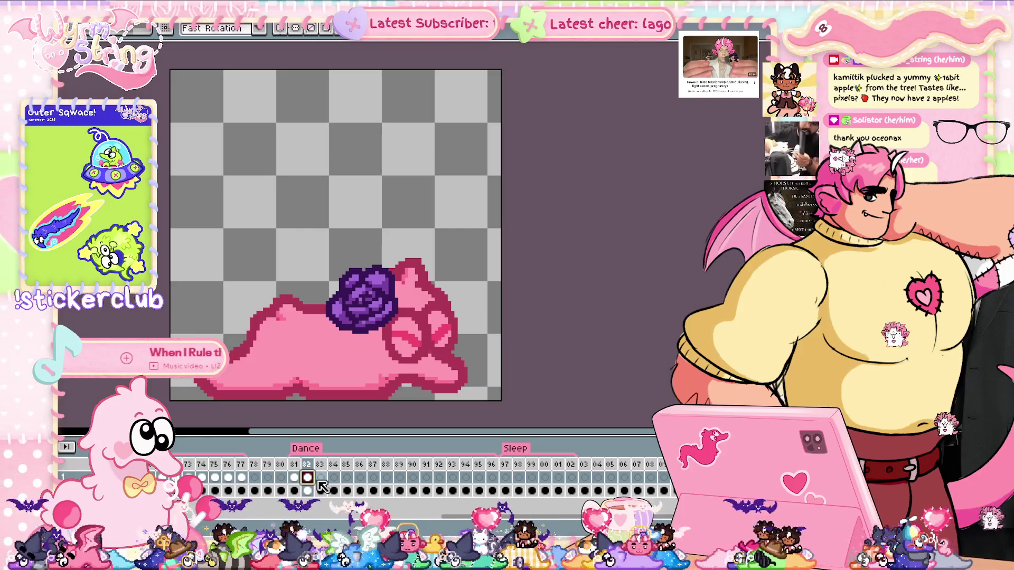
key("ctrl+v")
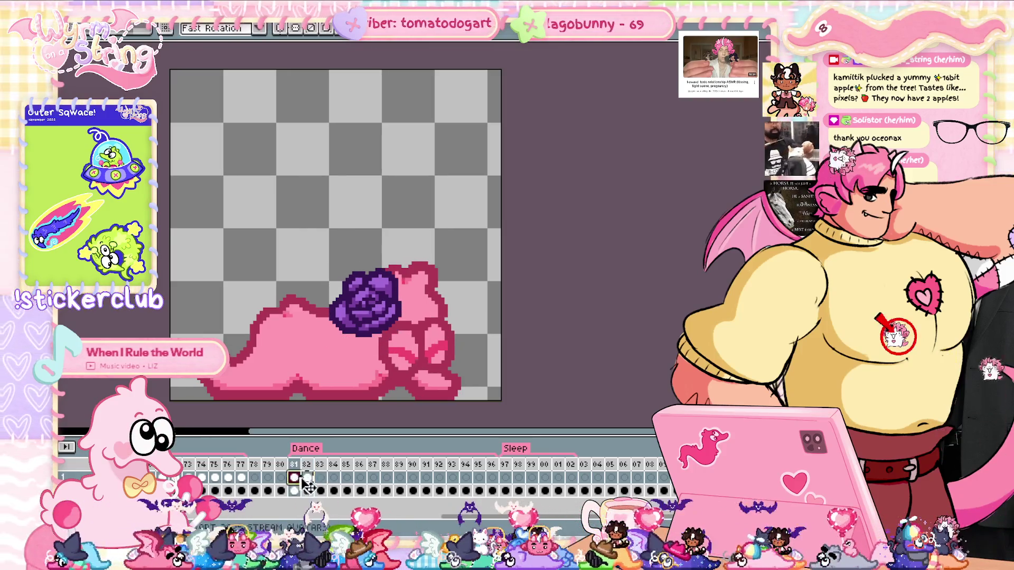
Step: On frame 83, move the rose about 31 px left and tilt it counterclockwise to match the pose
left_click(320, 477)
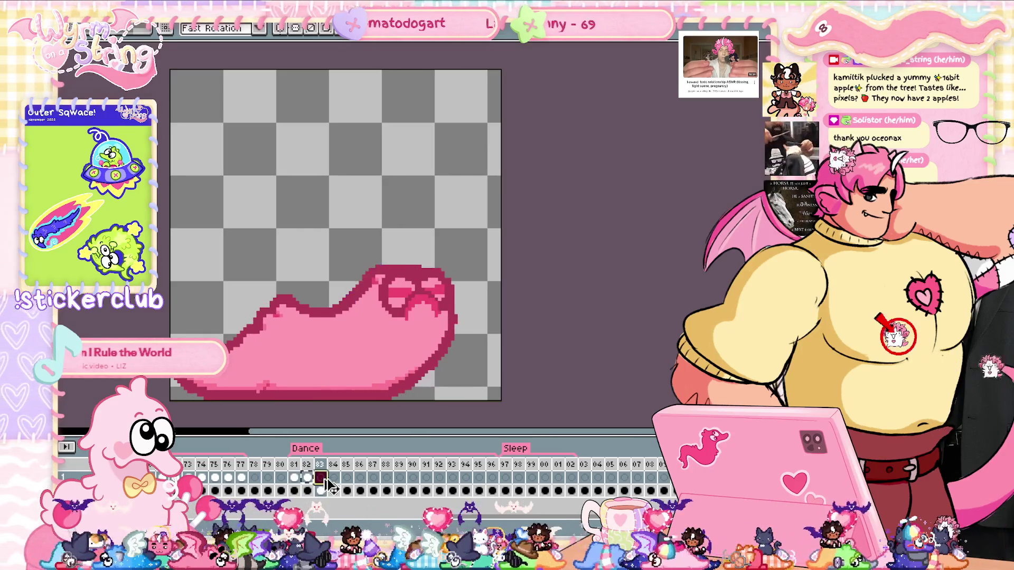
key("ctrl+v")
left_click_drag(374, 321, 357, 319)
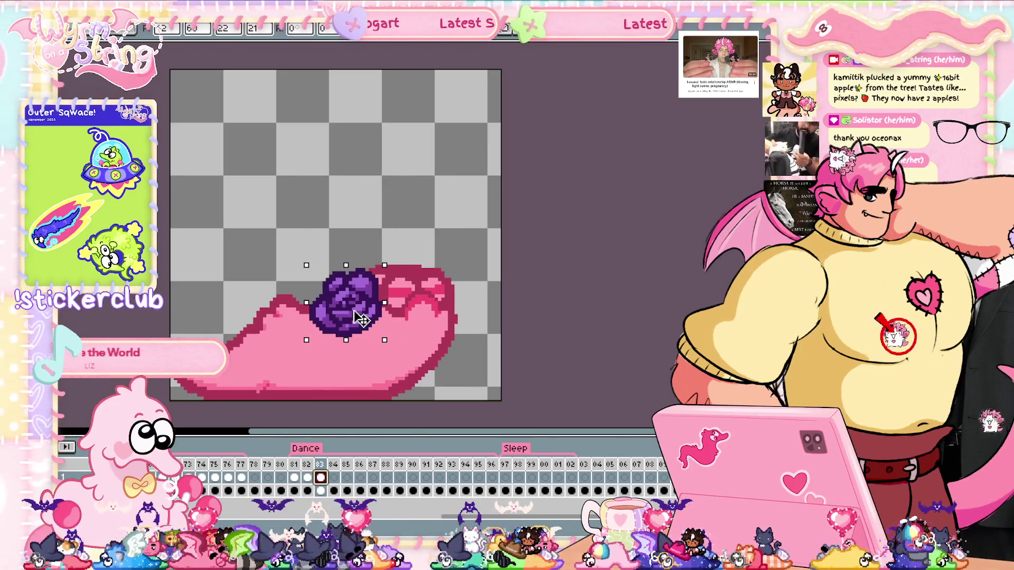
left_click_drag(389, 251, 391, 250)
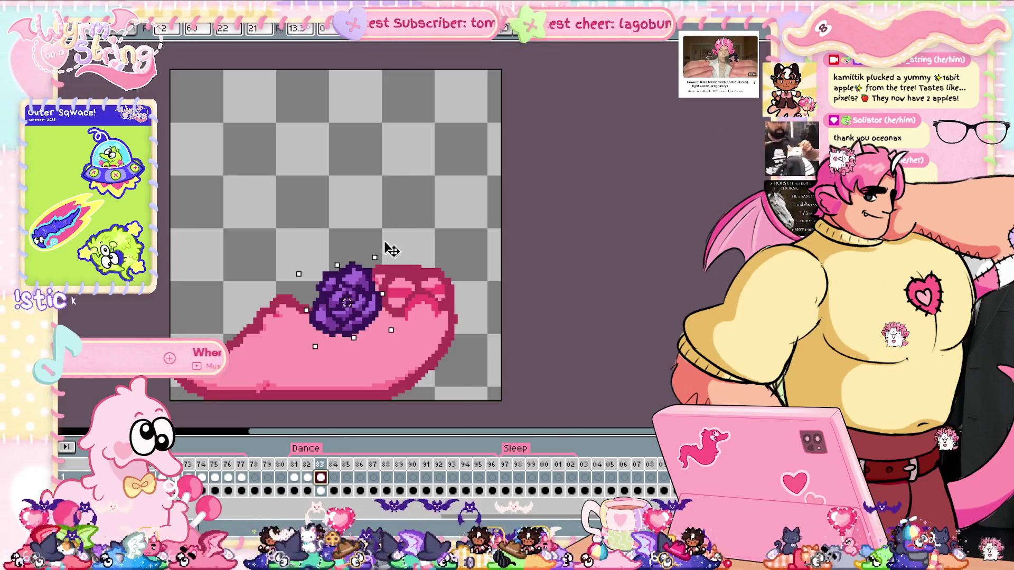
mouse_move(380, 241)
left_mouse_down()
mouse_move(367, 254)
mouse_move(351, 232)
left_mouse_up()
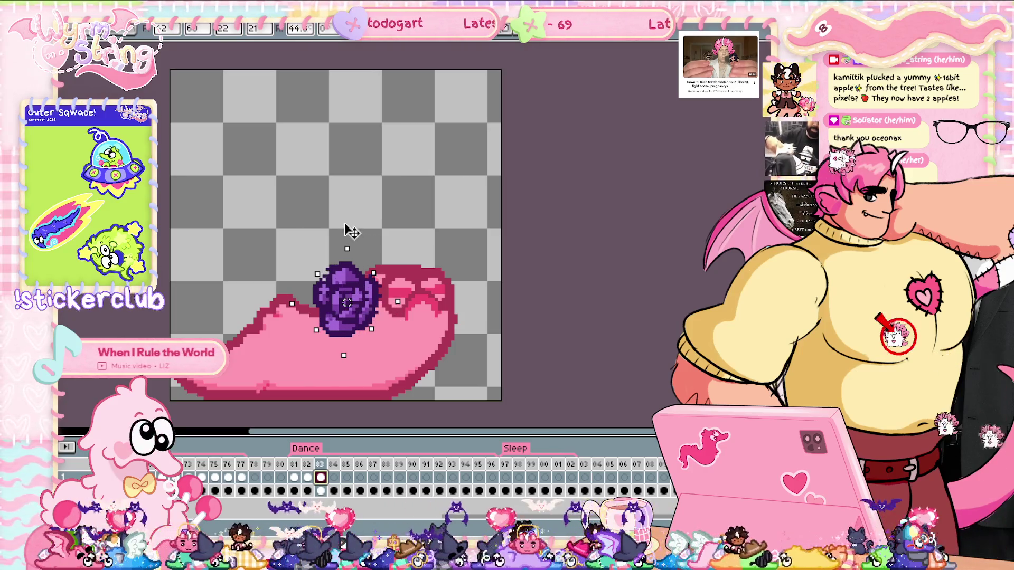
left_click(301, 29)
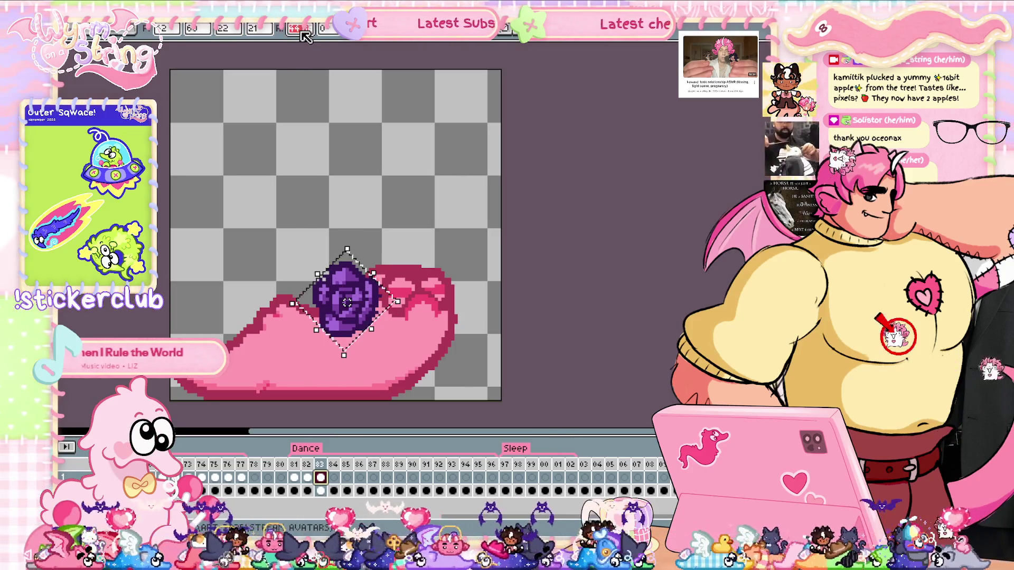
key("Return")
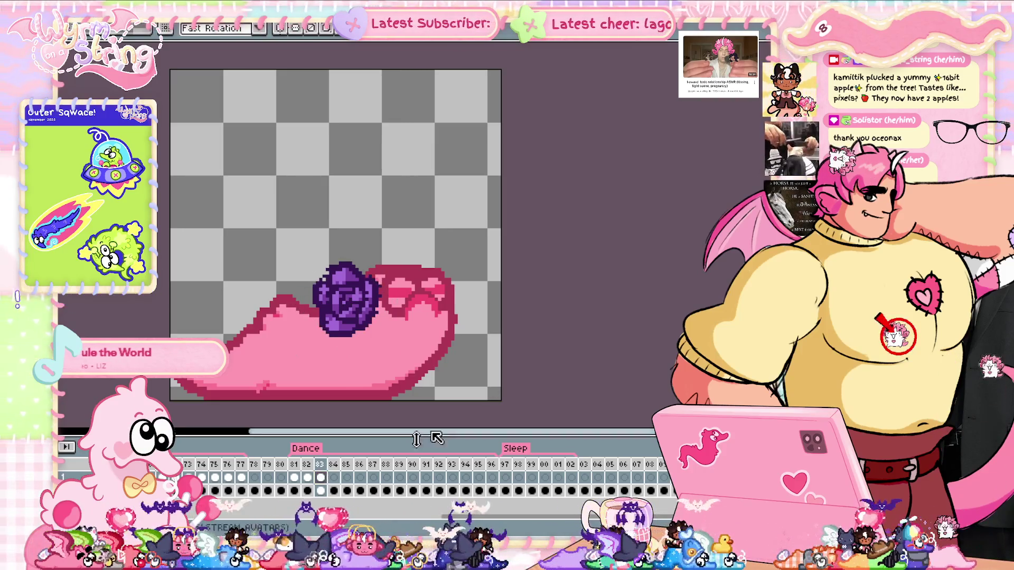
Step: Paste the rose onto frame 84 and save the sprite
left_click(338, 479)
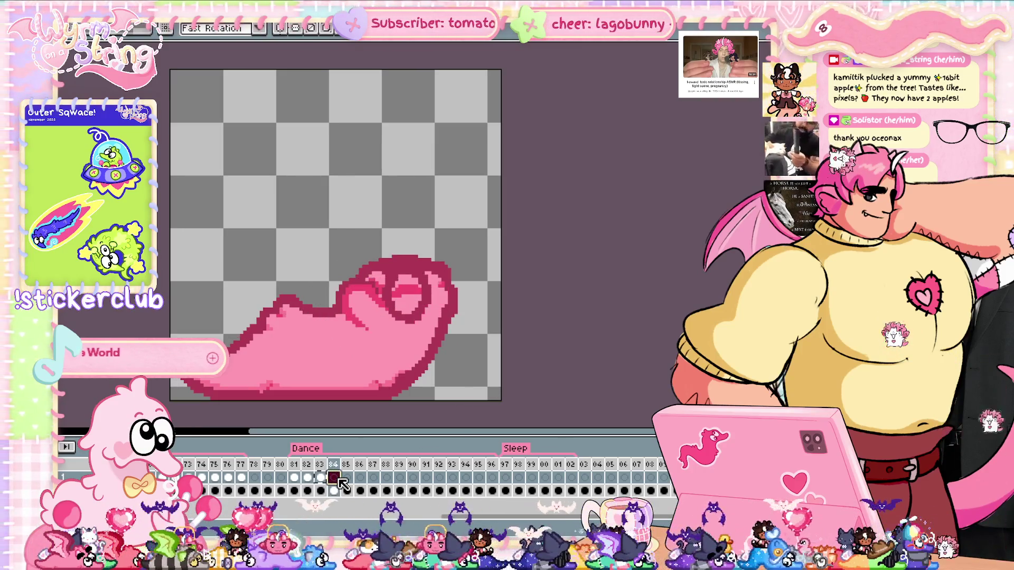
key("ctrl+v")
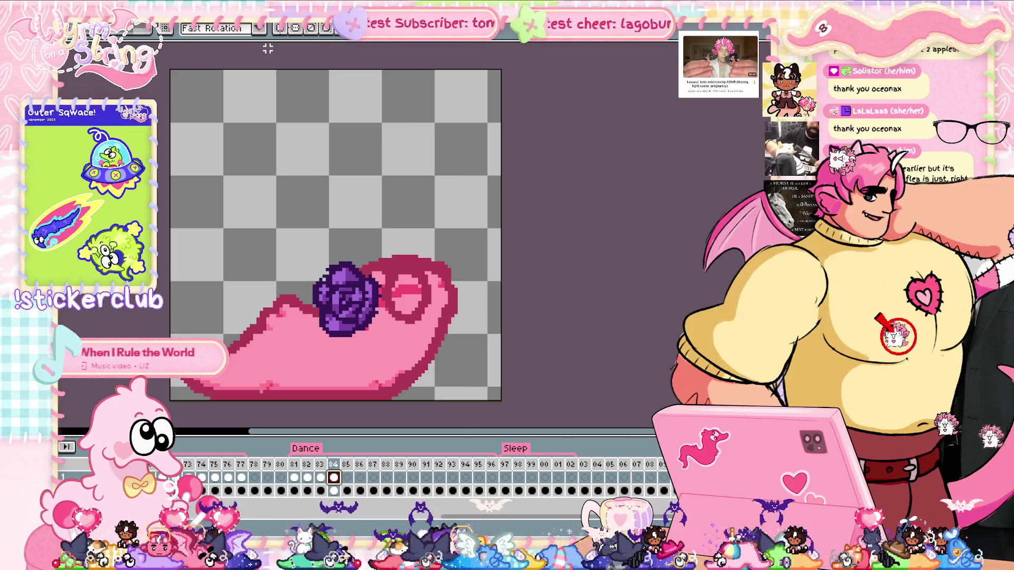
key("ctrl+s")
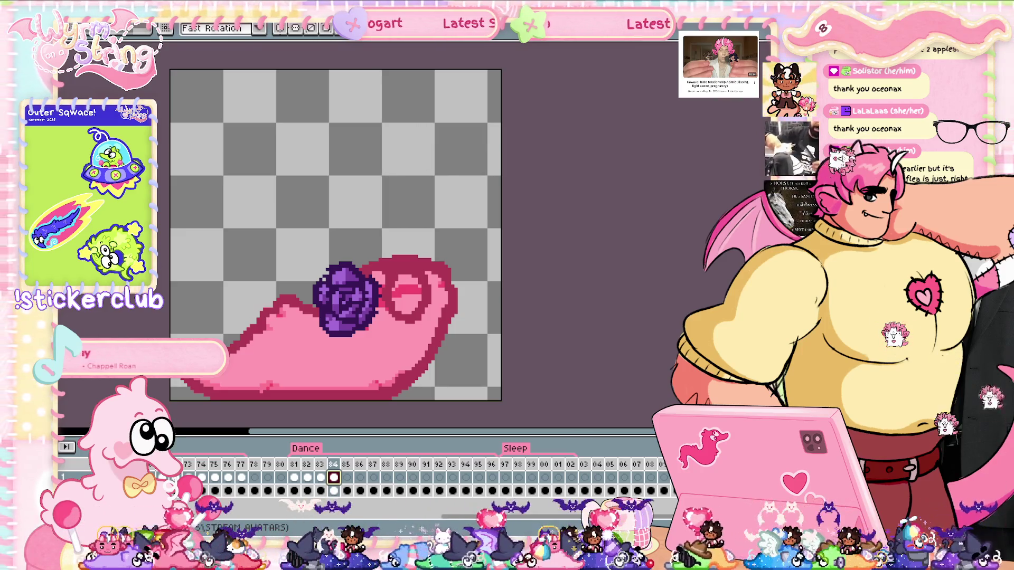
Step: Review the rose across frames 81 to 85
left_click(346, 478)
left_click(332, 478)
left_click(319, 478)
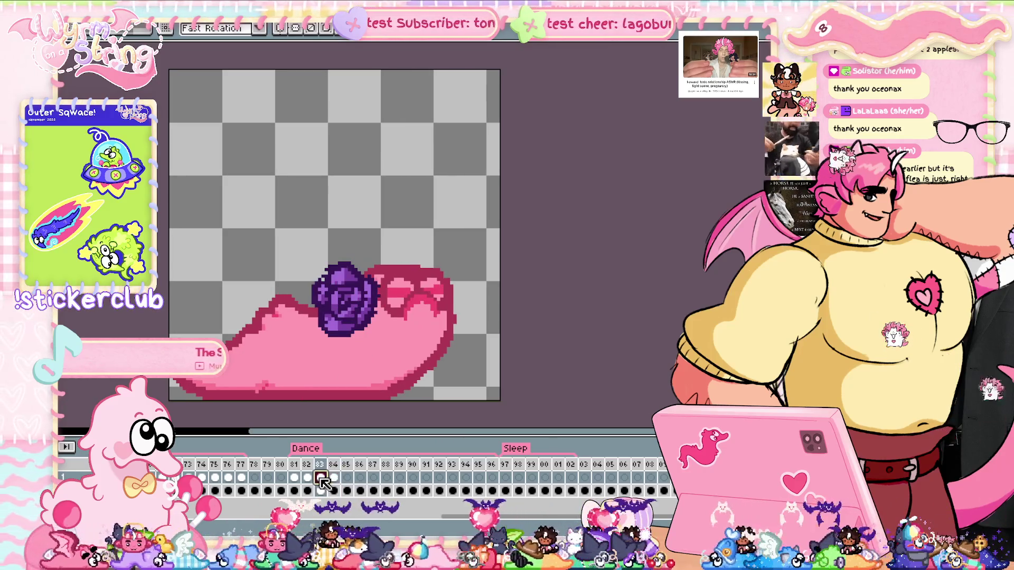
left_click(294, 478)
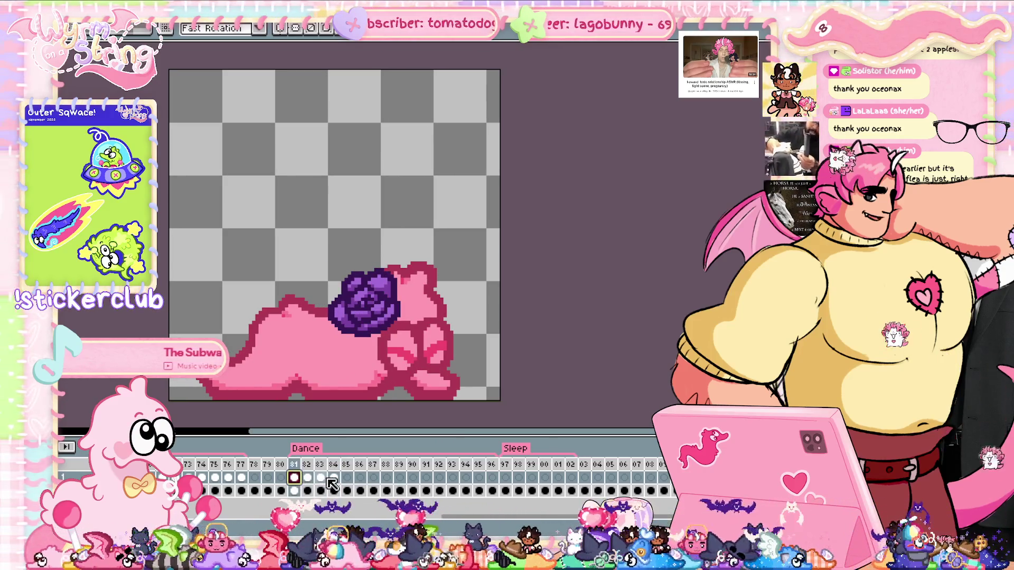
Step: Paste the rose into frame 85, move it down-left onto the back, and compare with frame 81
left_click(346, 477)
key("ctrl+v")
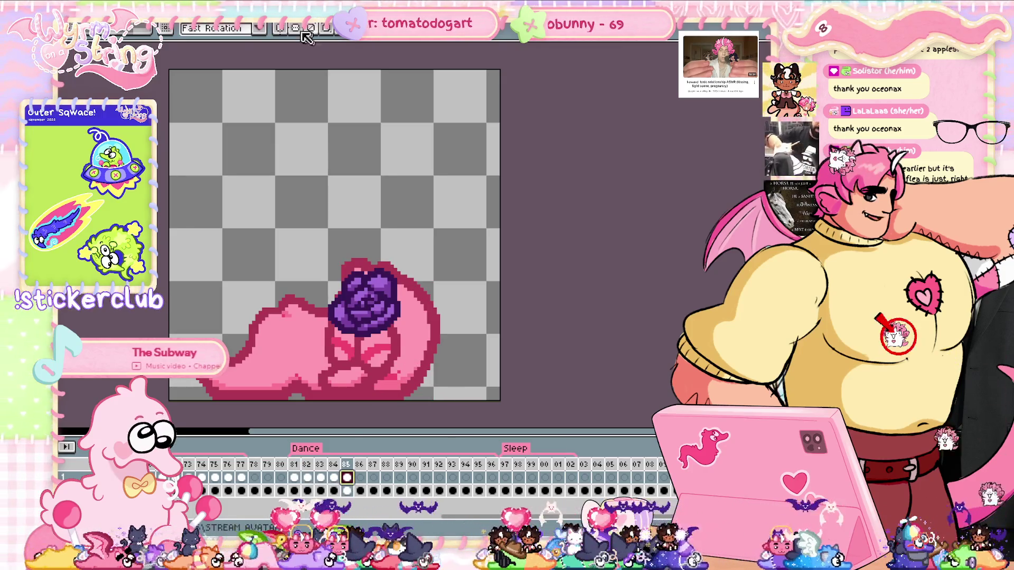
left_click_drag(379, 319, 357, 332)
key("Return")
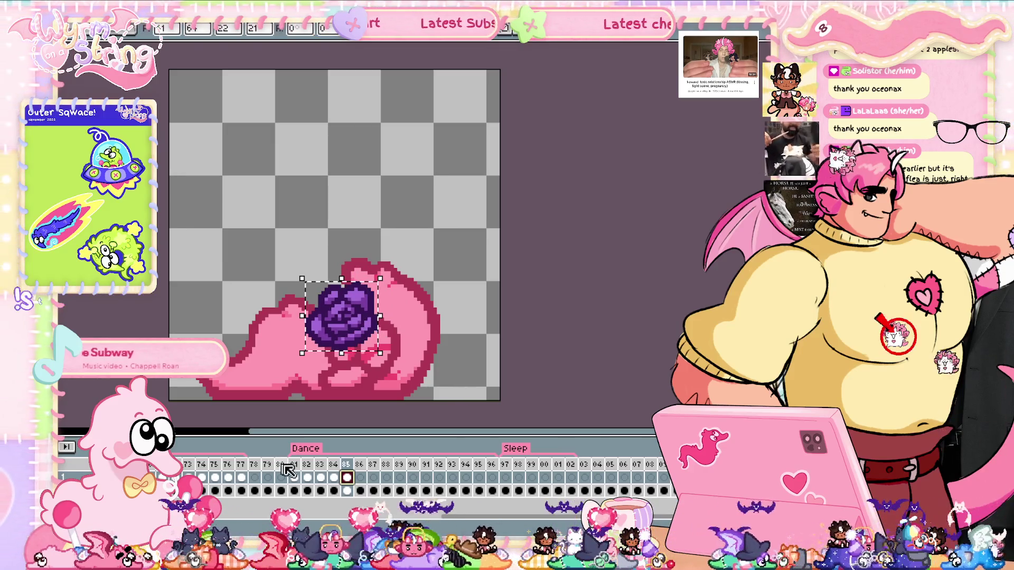
left_click(294, 478)
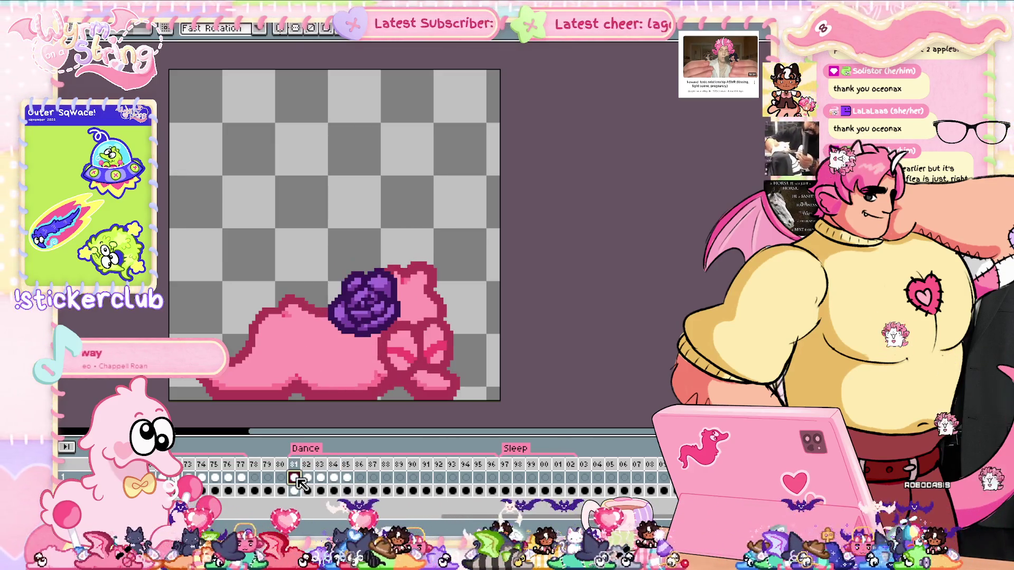
left_click(347, 477)
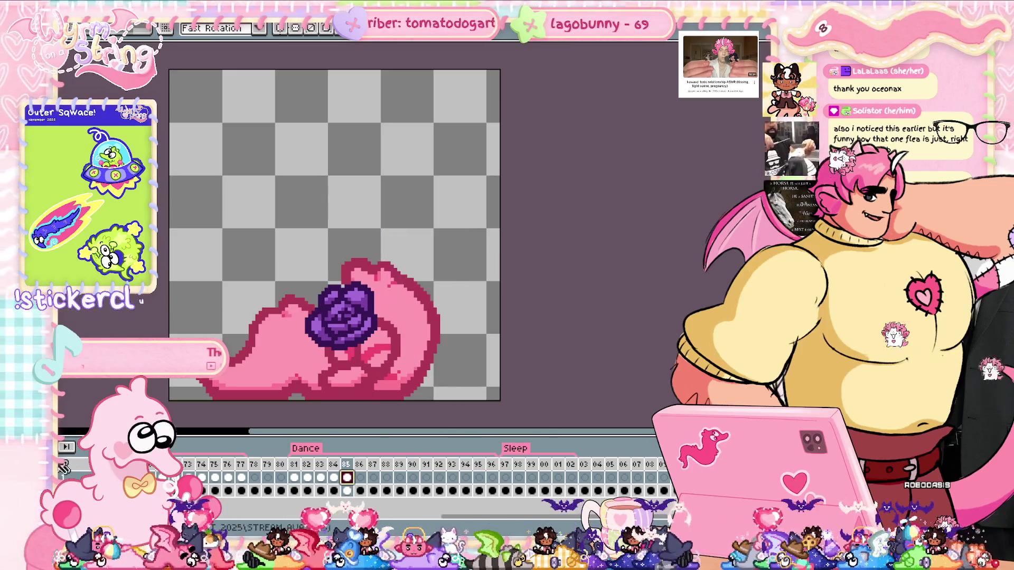
key("shift+p")
Step: Lower Layer 1's opacity so the rose turns translucent, then view frame 84
left_click(451, 294)
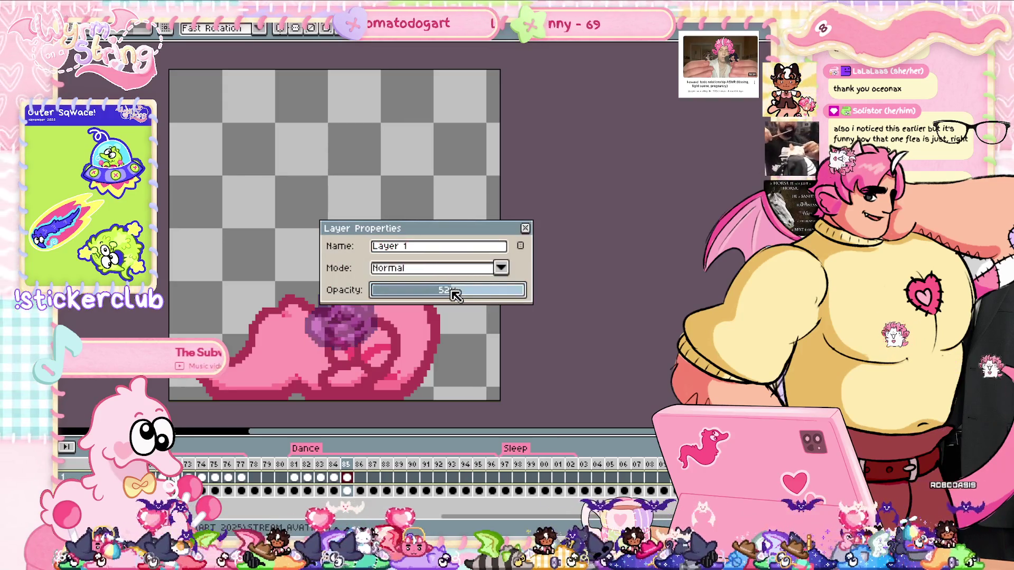
left_click(525, 228)
left_click(339, 478)
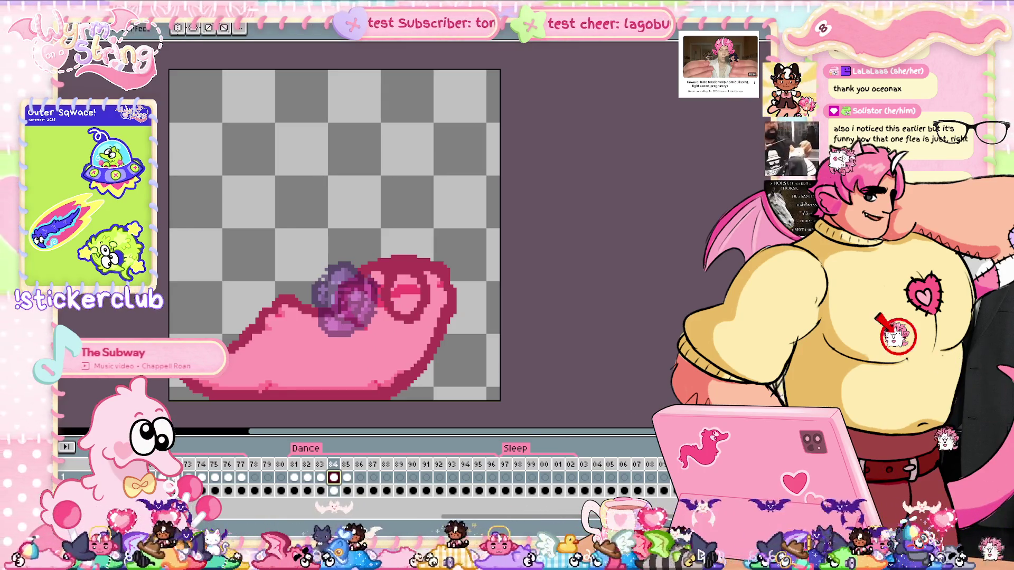
scroll(344, 346, "up", 2)
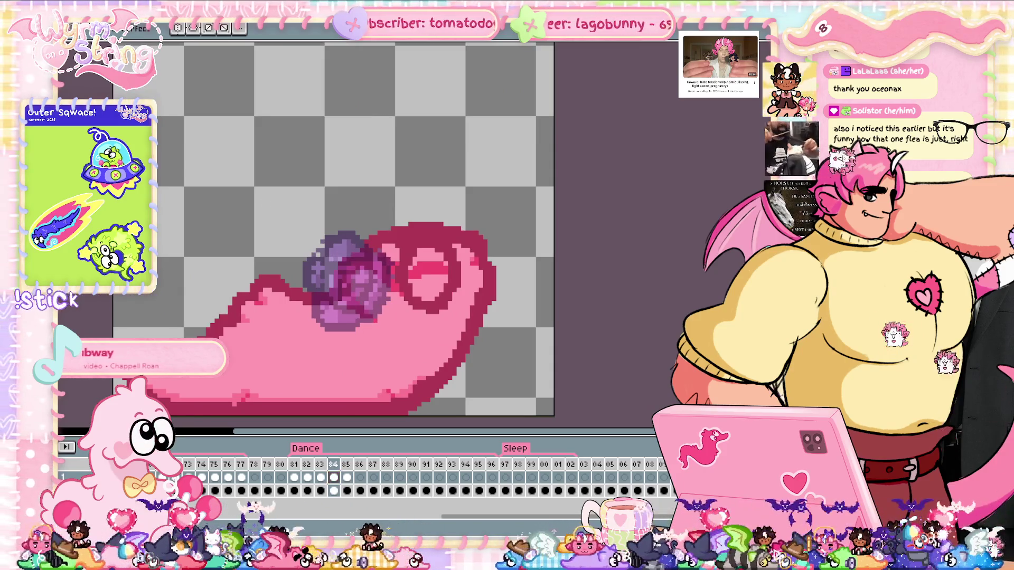
Step: Zoom in around the rose, check the layer's bounds and spacing, then switch to frame 85
key("ctrl")
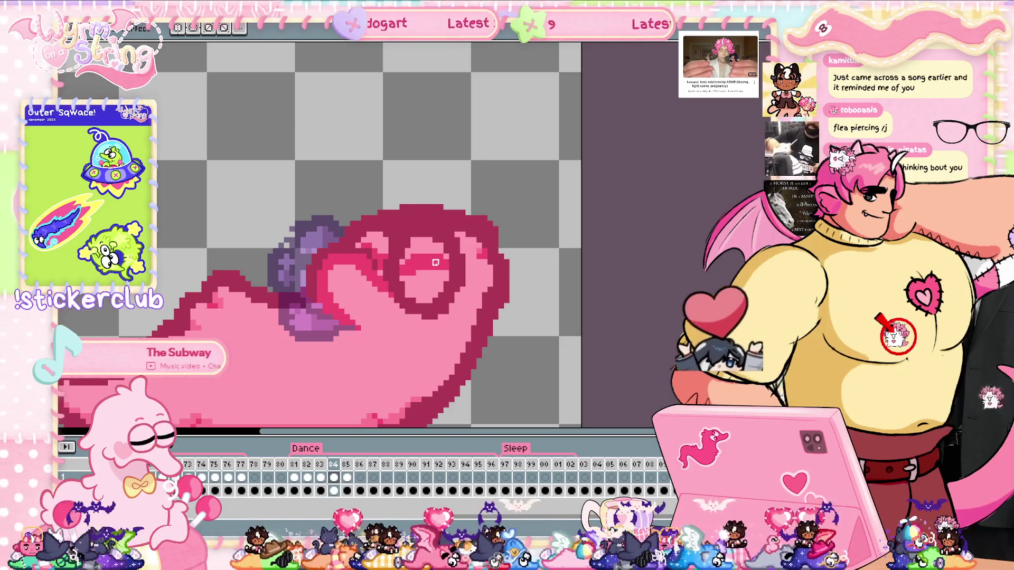
key("ctrl")
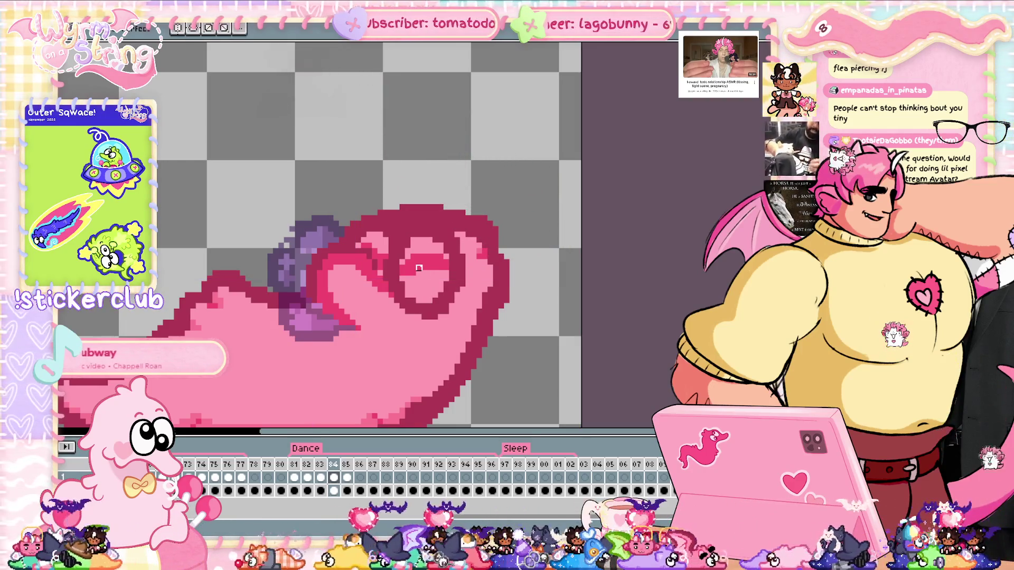
left_click(347, 478)
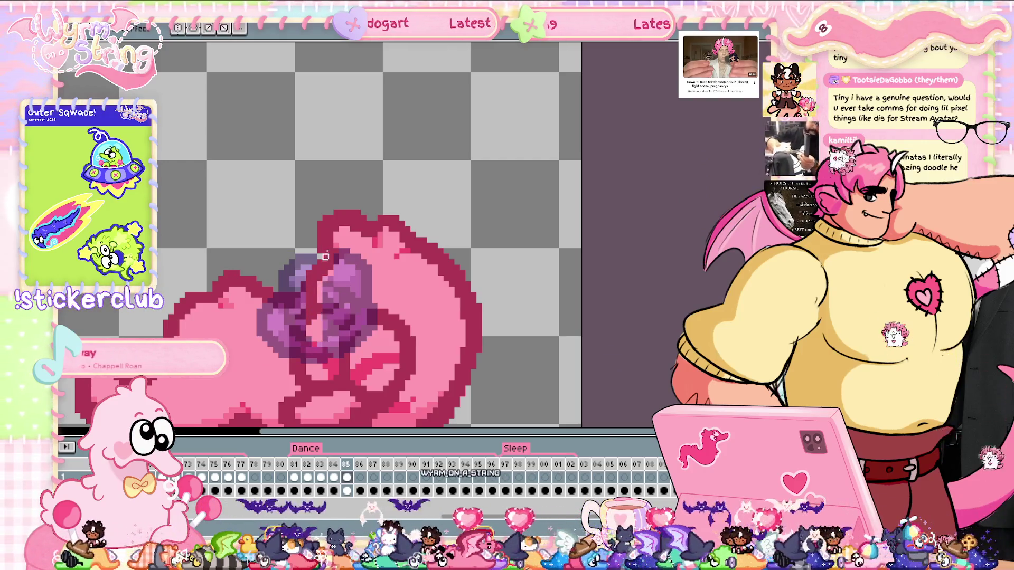
Step: Paint pink over most of the rose on frame 85 and save
mouse_move(320, 283)
left_mouse_down()
mouse_move(348, 307)
mouse_move(364, 256)
left_mouse_up()
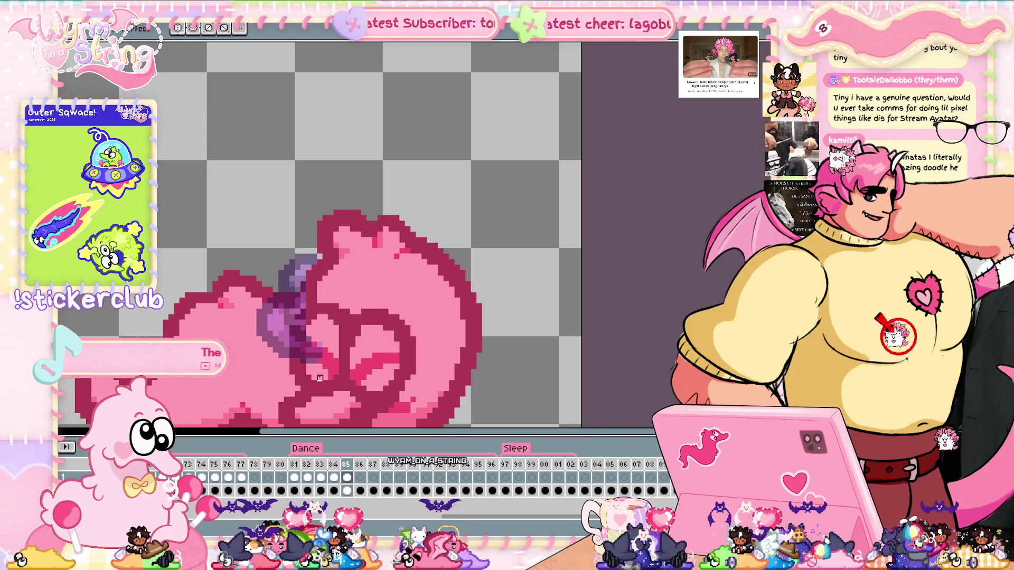
left_click_drag(319, 341, 309, 366)
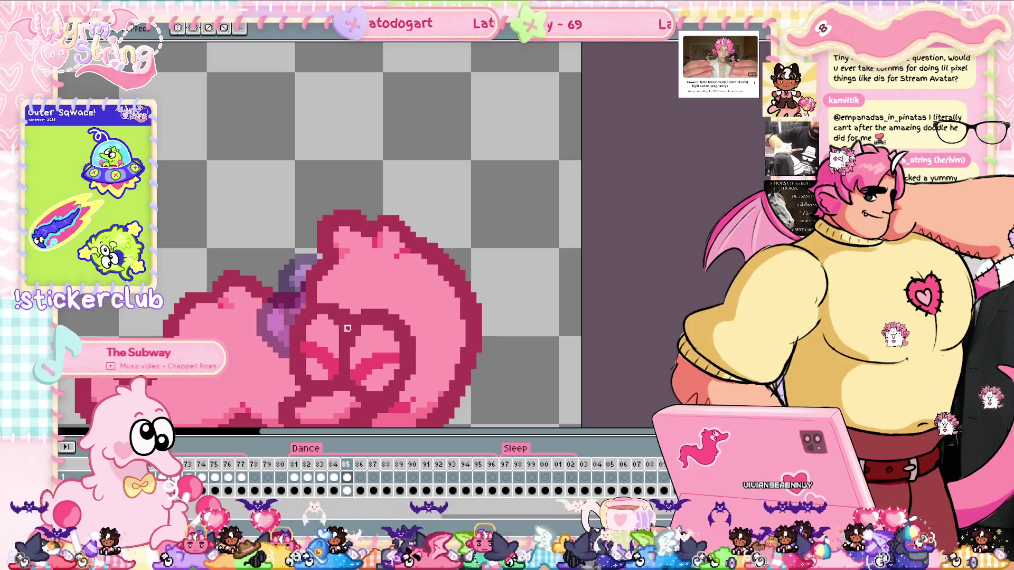
key("ctrl+s")
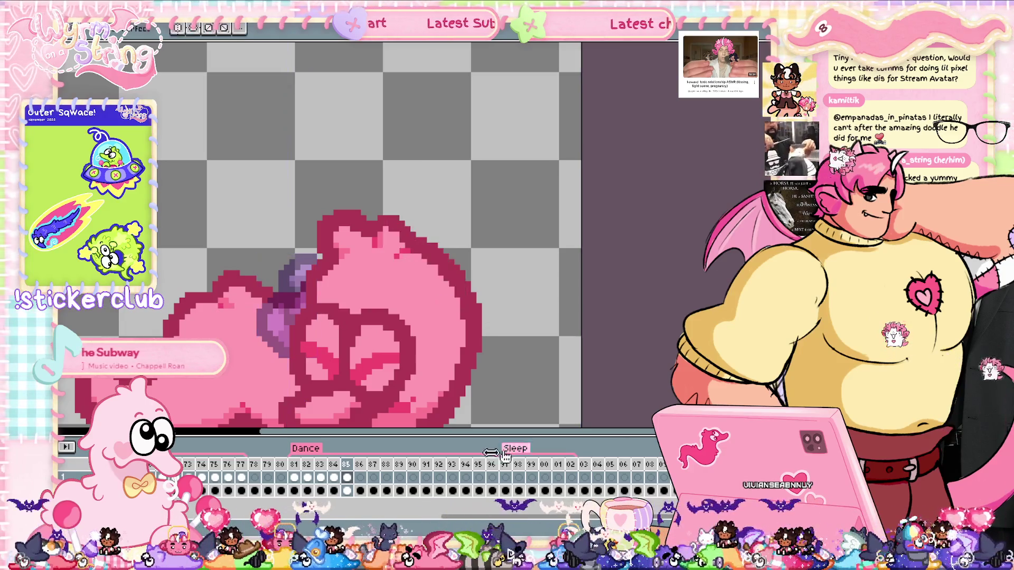
Step: Paste the rose onto frame 86, nudging it one pixel left and one up
left_click(359, 476)
key("Left")
key("Left")
key("Left")
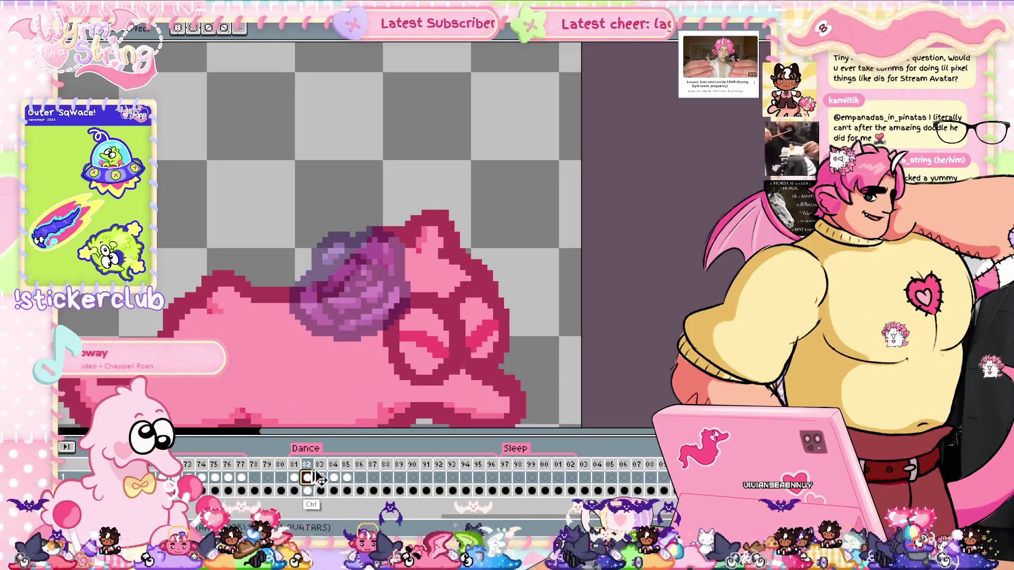
left_click(347, 478)
left_click(360, 478)
left_click(347, 478)
left_click(360, 477)
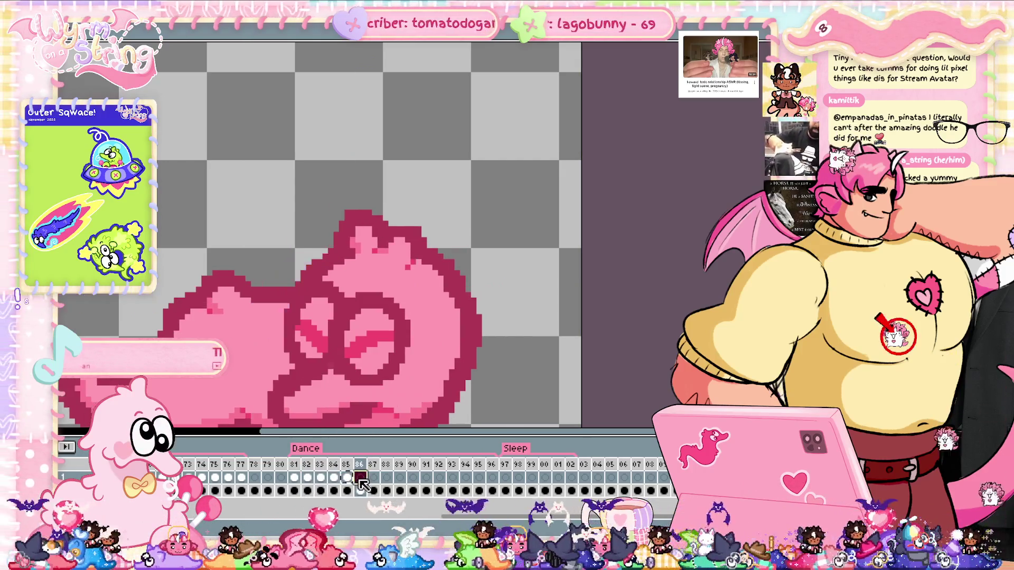
key("ctrl+v")
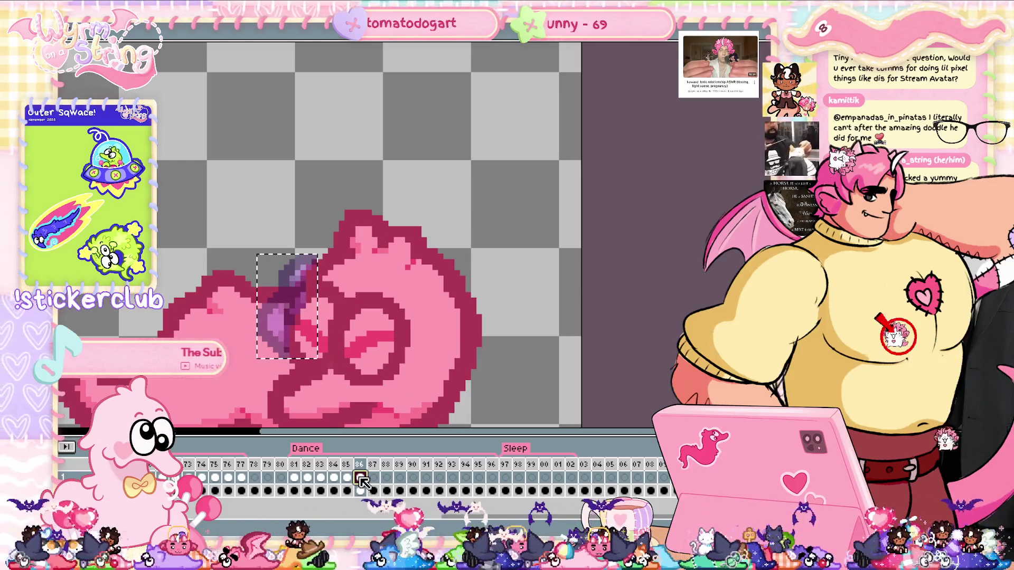
key("Left")
key("Up")
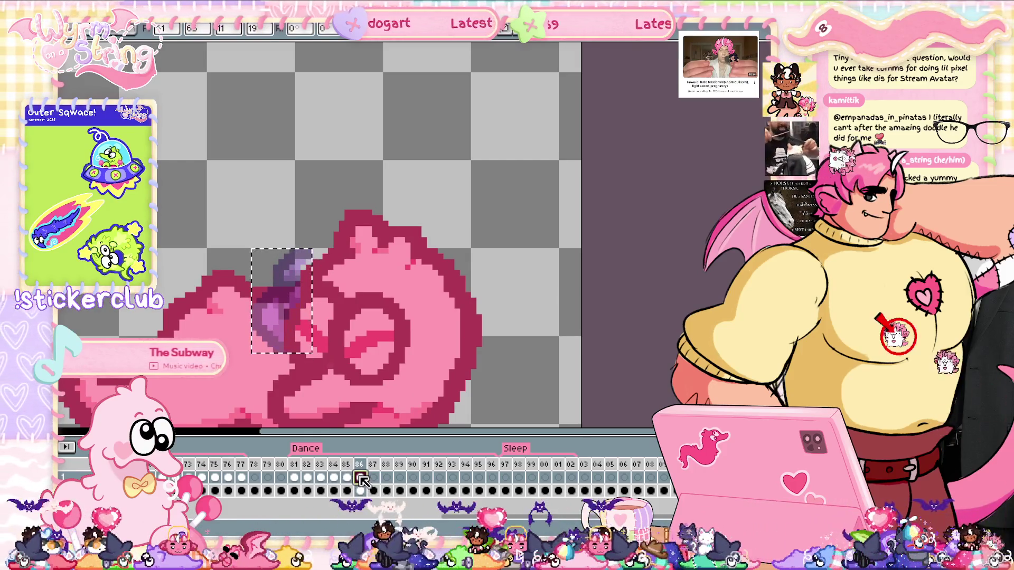
key("Return")
Step: Compare with frame 81, then re-paste the rose on frame 86 and move it down-left onto the body
key("Left")
key("Left")
key("Left")
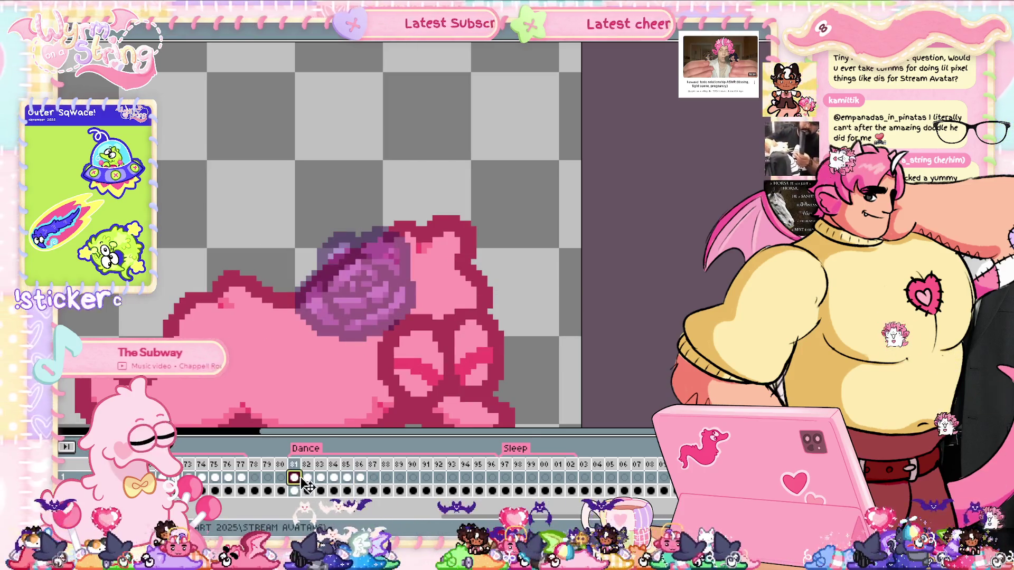
left_click(359, 477)
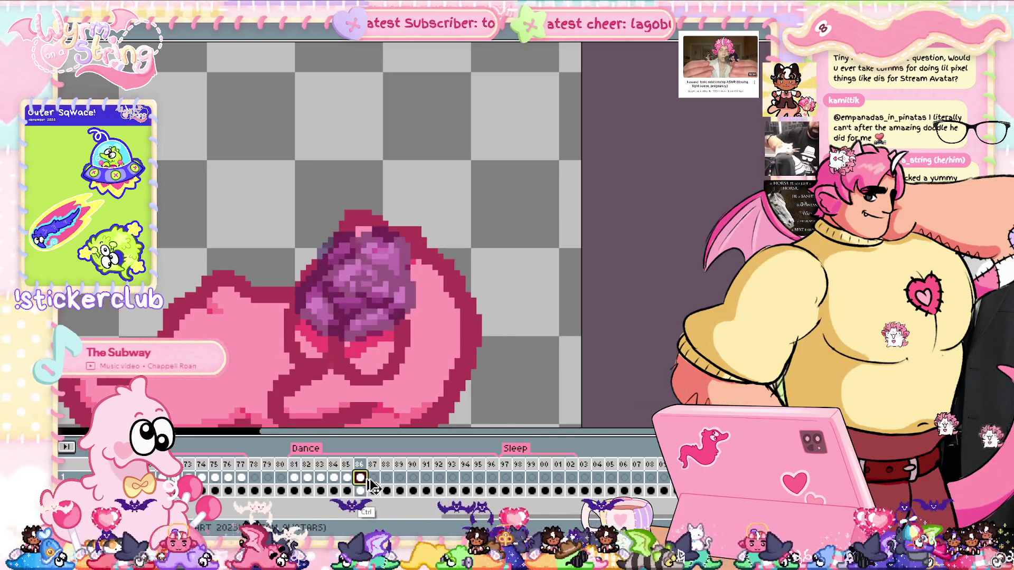
key("ctrl+v")
mouse_move(380, 301)
left_mouse_down()
mouse_move(324, 346)
mouse_move(333, 335)
left_mouse_up()
Step: Inspect frame 86's cel properties and glance at the neighbouring frame
double_click(361, 478)
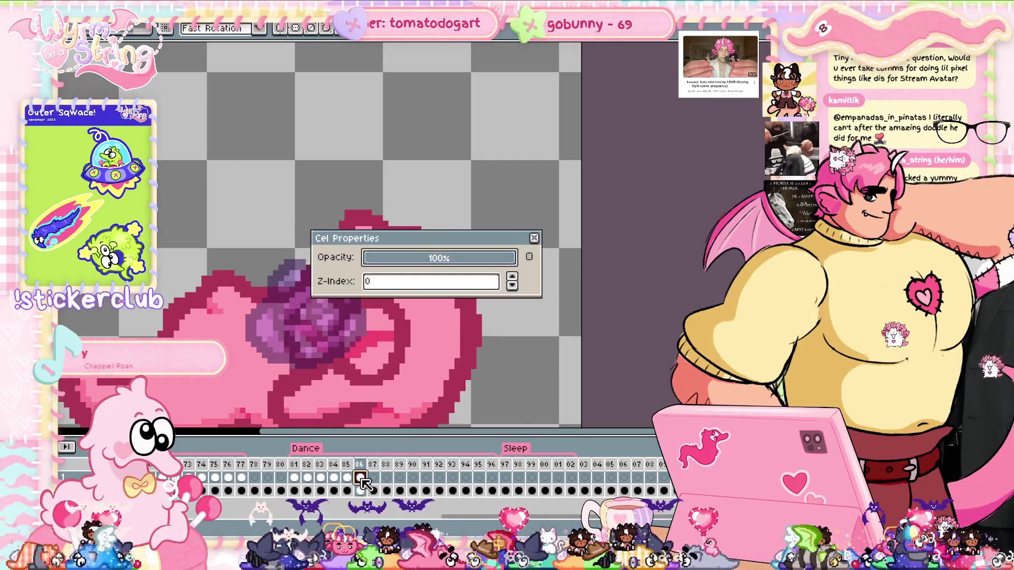
left_click(534, 238)
left_click(349, 478)
double_click(360, 478)
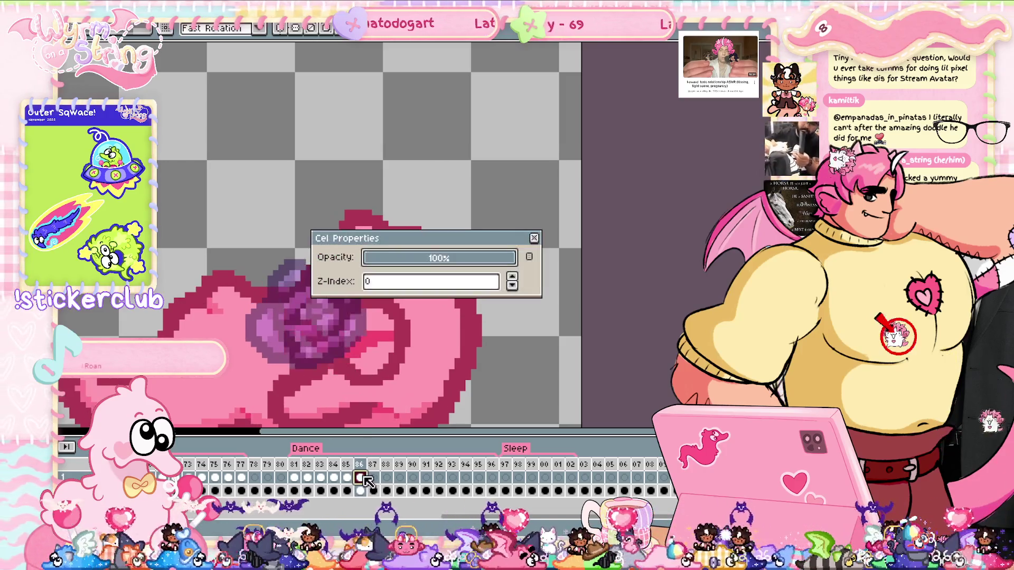
left_click(533, 239)
Step: Paste the rose on frame 86 and nudge it one pixel right and one pixel up
key("ctrl+v")
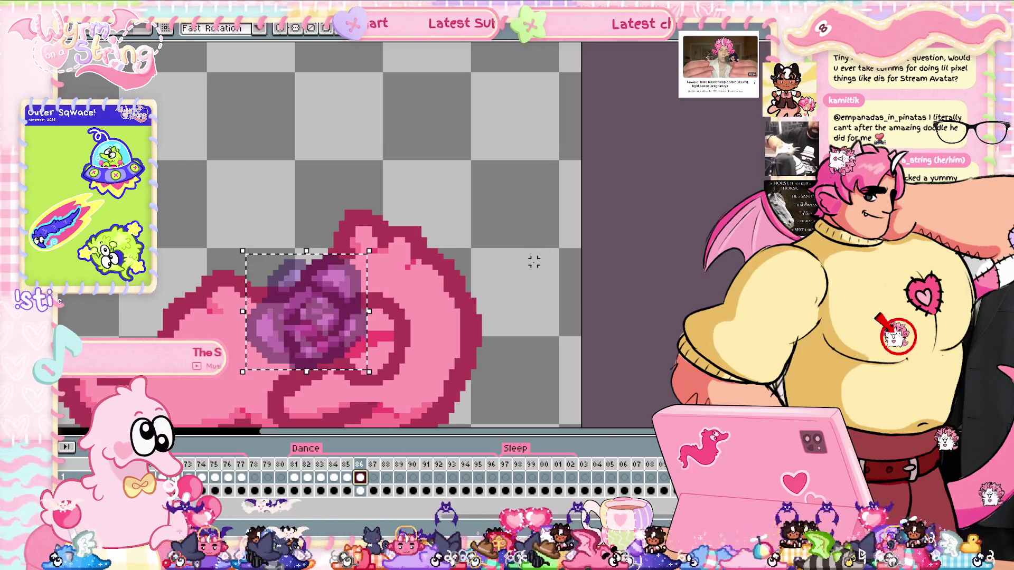
key("Right")
key("Up")
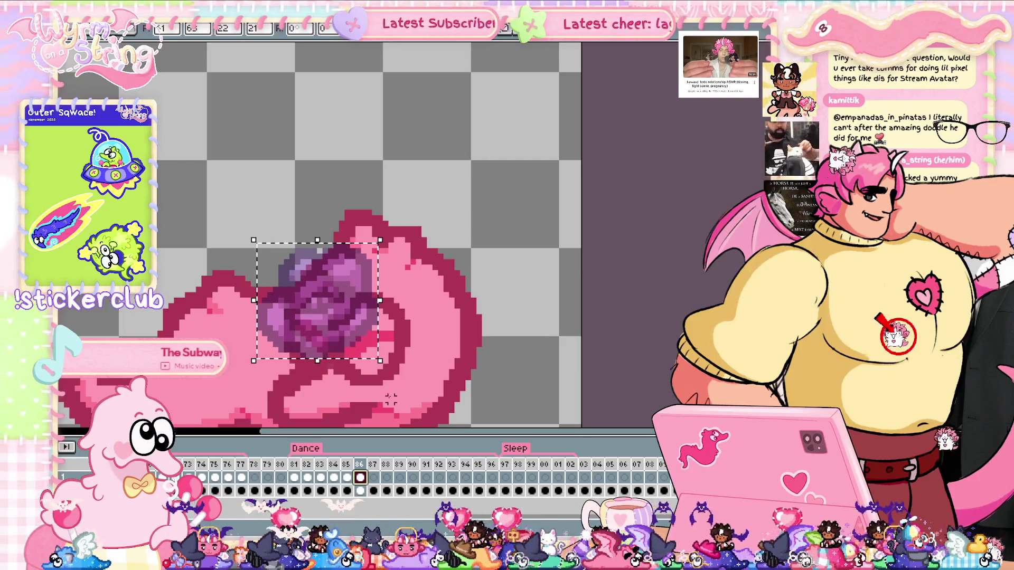
left_click(347, 478)
key("Left")
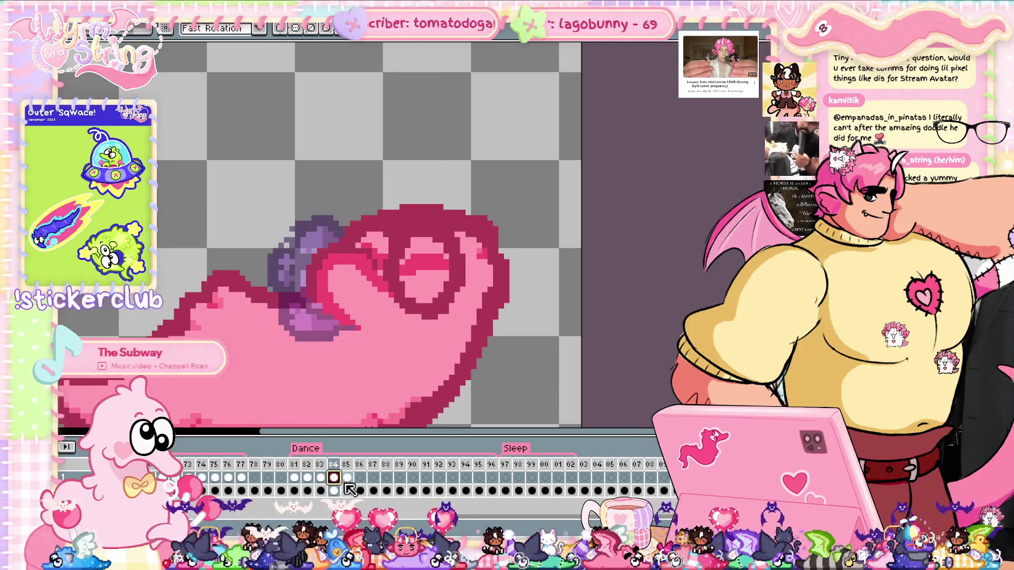
left_click(360, 481)
Step: Paste the rose again, compare it with the previous frame, and commit it onto frame 86
key("Left")
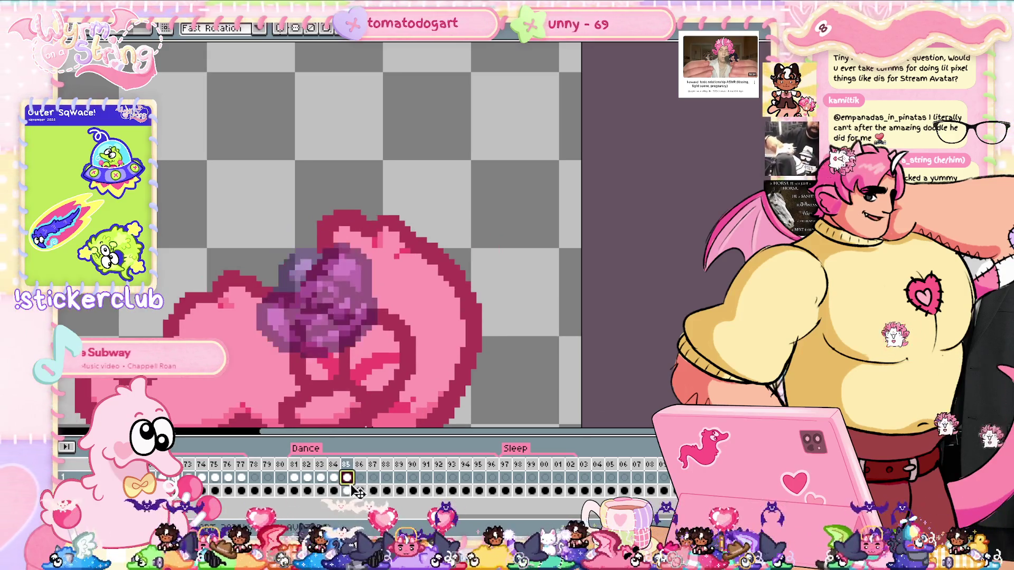
key("ctrl+v")
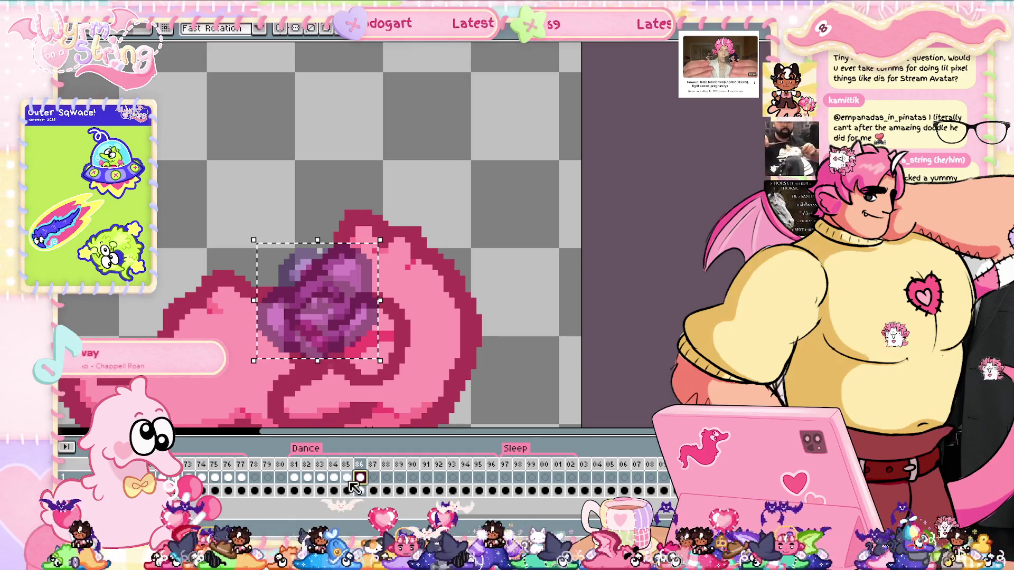
left_click(360, 480)
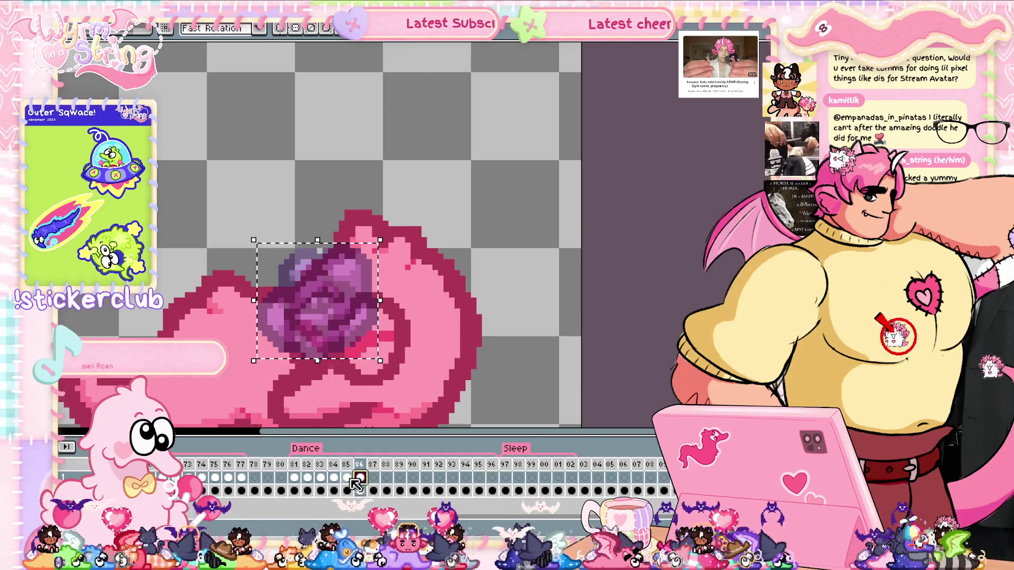
key("Left")
key("Right")
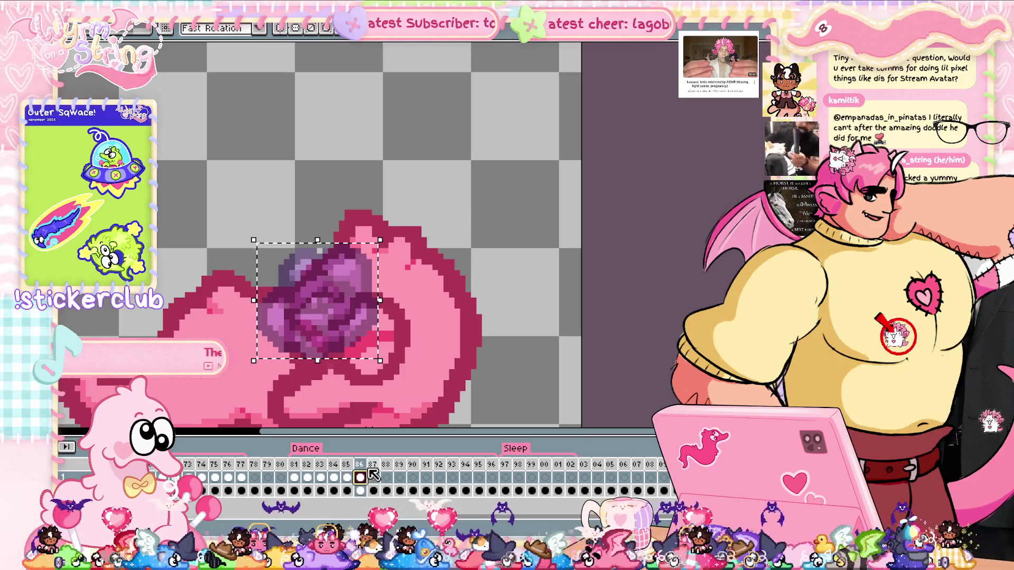
key("Return")
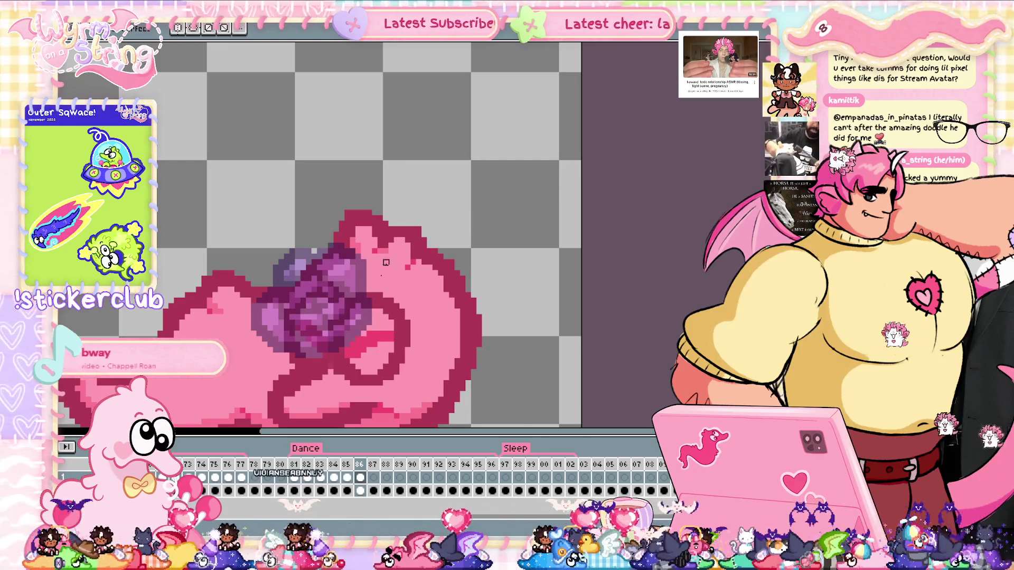
Step: Paint pink strokes over the rose's edge on frame 86 so the body overlaps it
left_click_drag(352, 244, 336, 257)
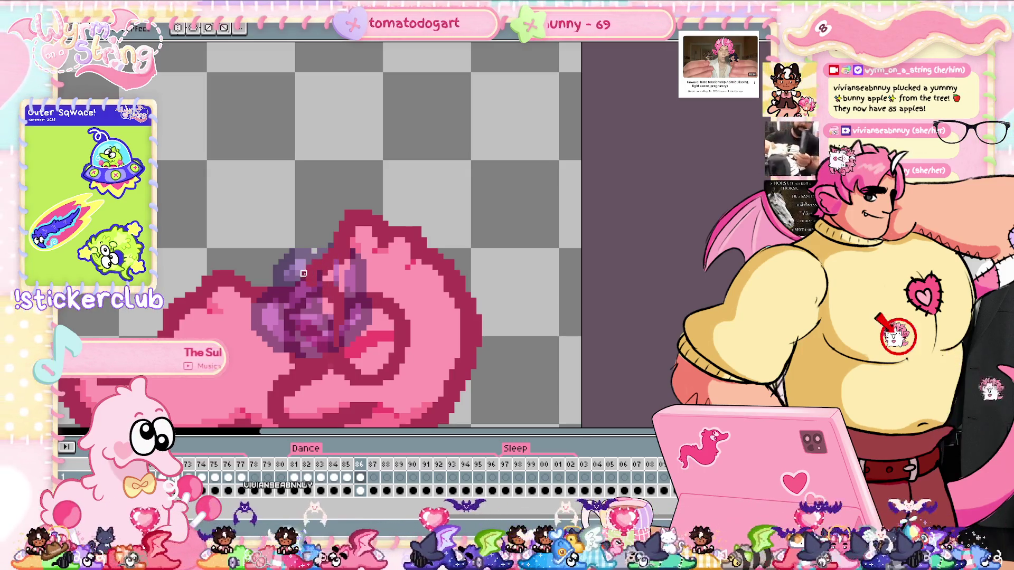
mouse_move(303, 306)
left_mouse_down()
mouse_move(314, 350)
mouse_move(358, 339)
left_mouse_up()
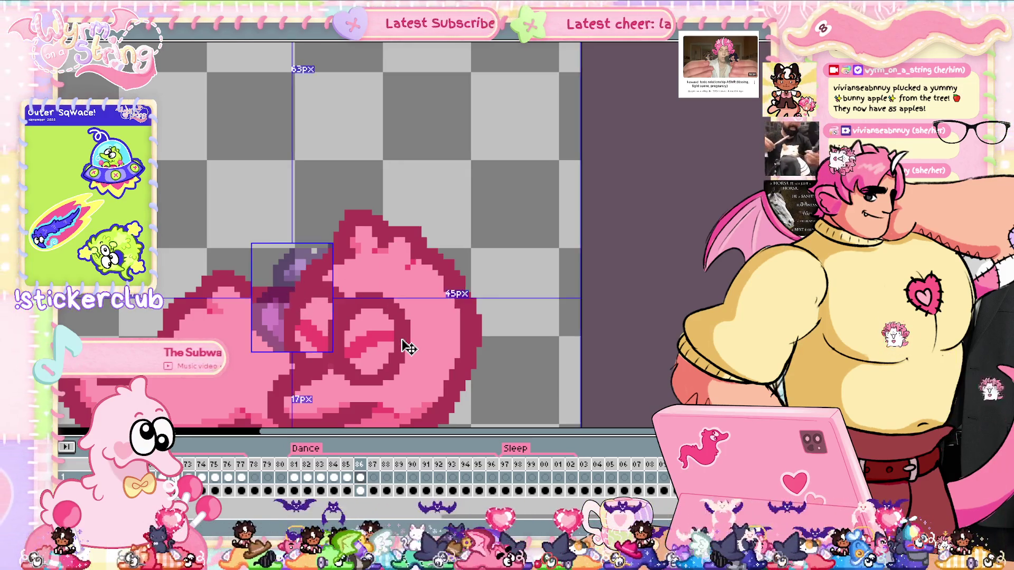
left_click(373, 478)
Step: Shift the rose left over the slug's back on frame 87 and undo a stray edit
left_click(294, 478)
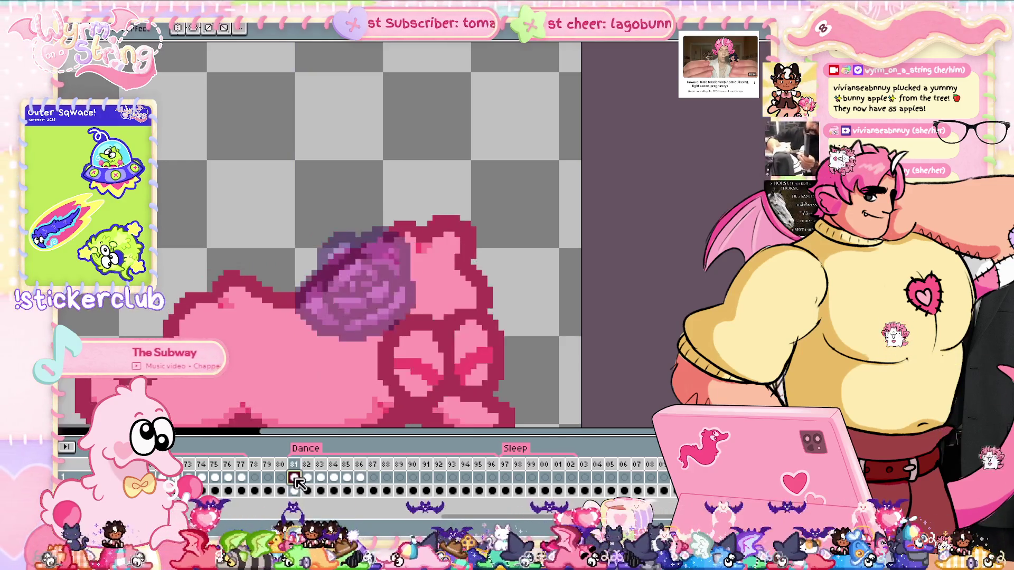
left_click(320, 478)
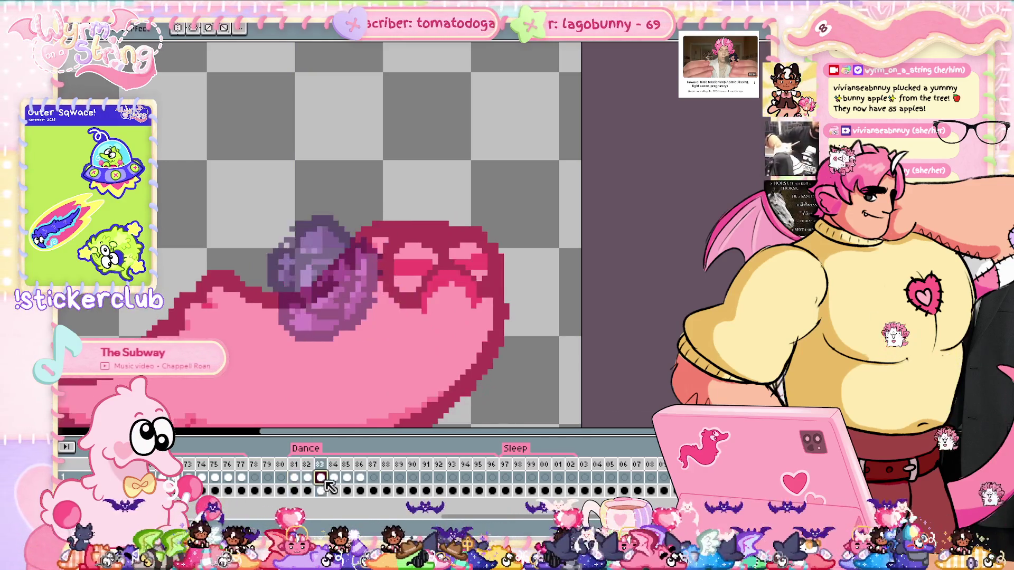
left_click(373, 478)
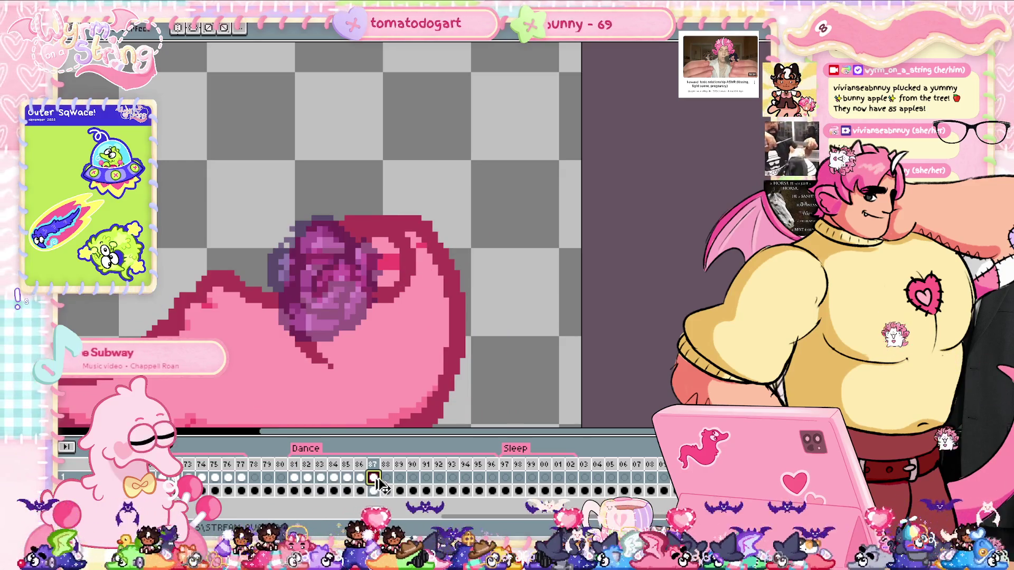
left_click(374, 478, "ctrl")
left_click_drag(356, 306, 333, 316)
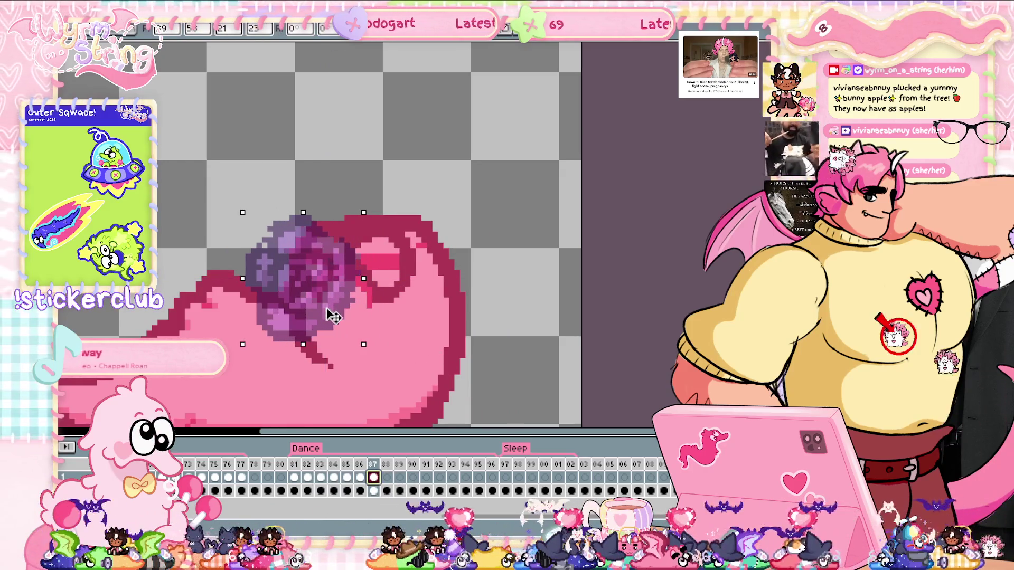
key("ctrl+d")
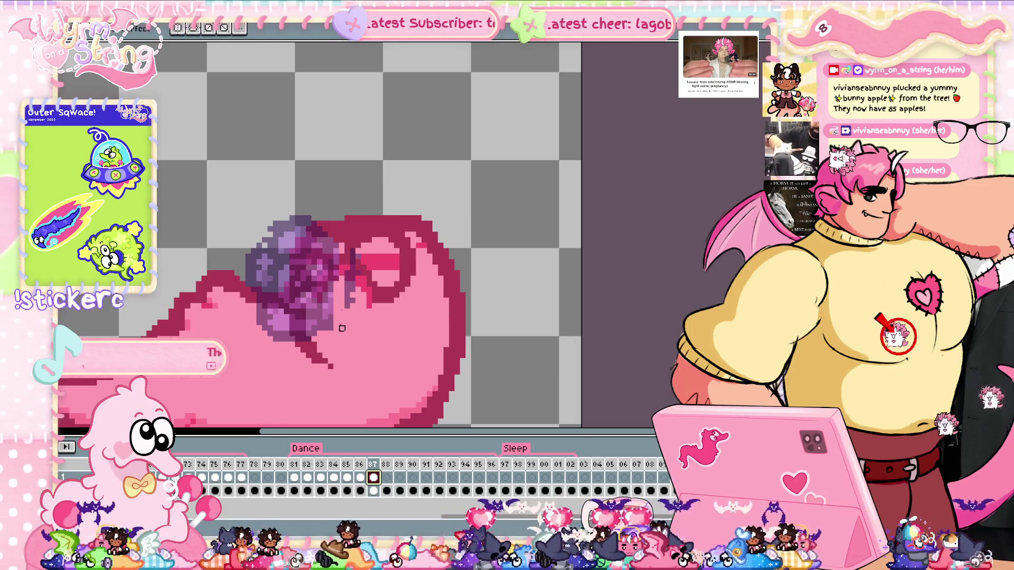
key("ctrl")
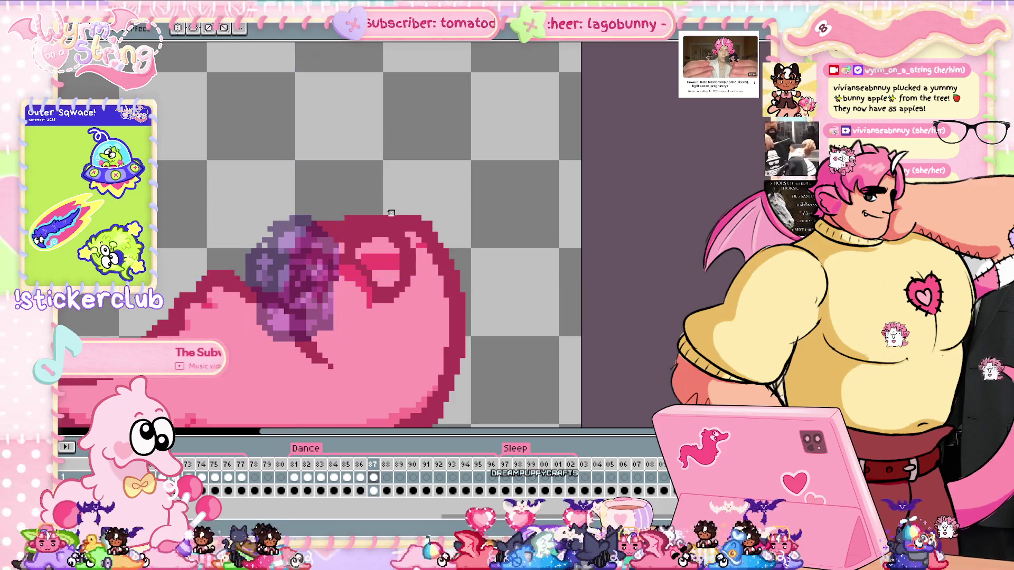
left_click(326, 250)
key("ctrl+z")
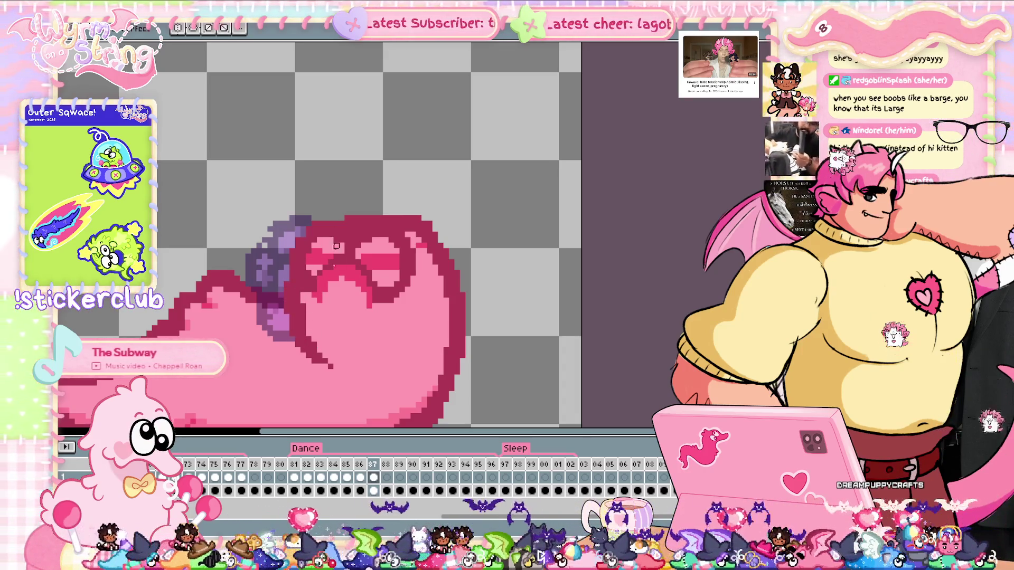
Step: Paste the rose onto frame 88, nudge it left, and play the animation
left_click(388, 478)
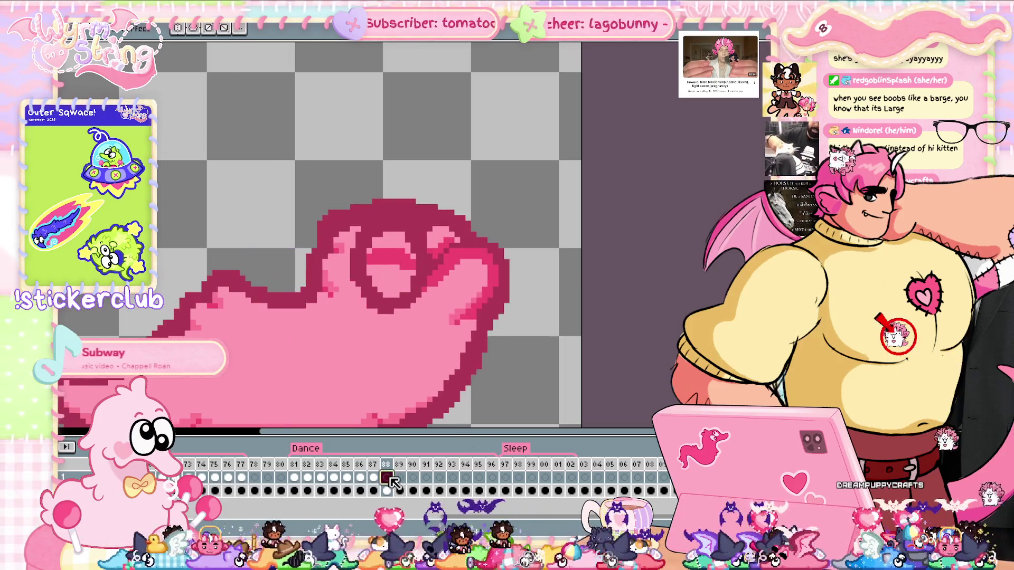
left_click(346, 478)
left_click(308, 478)
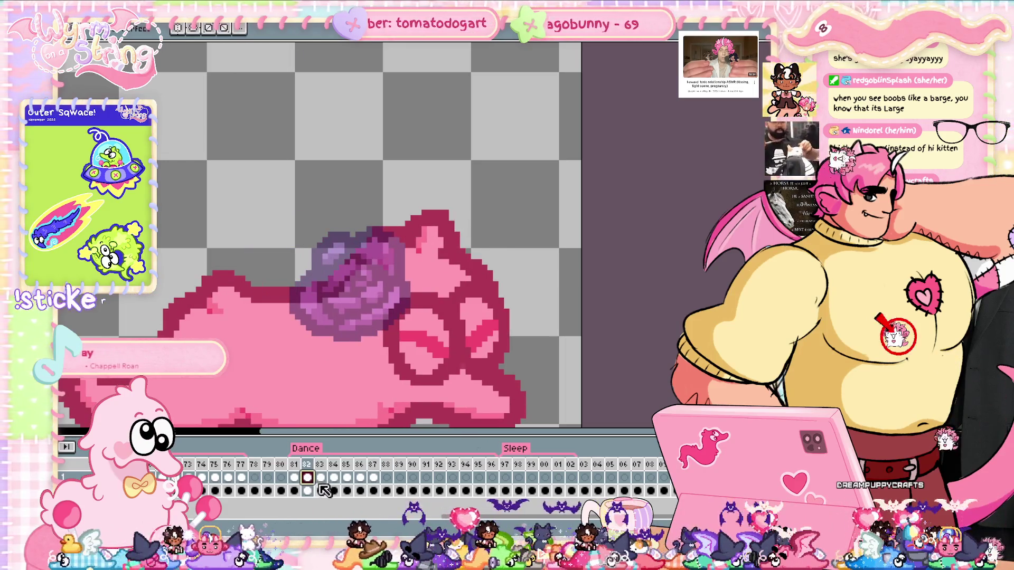
left_click(320, 481)
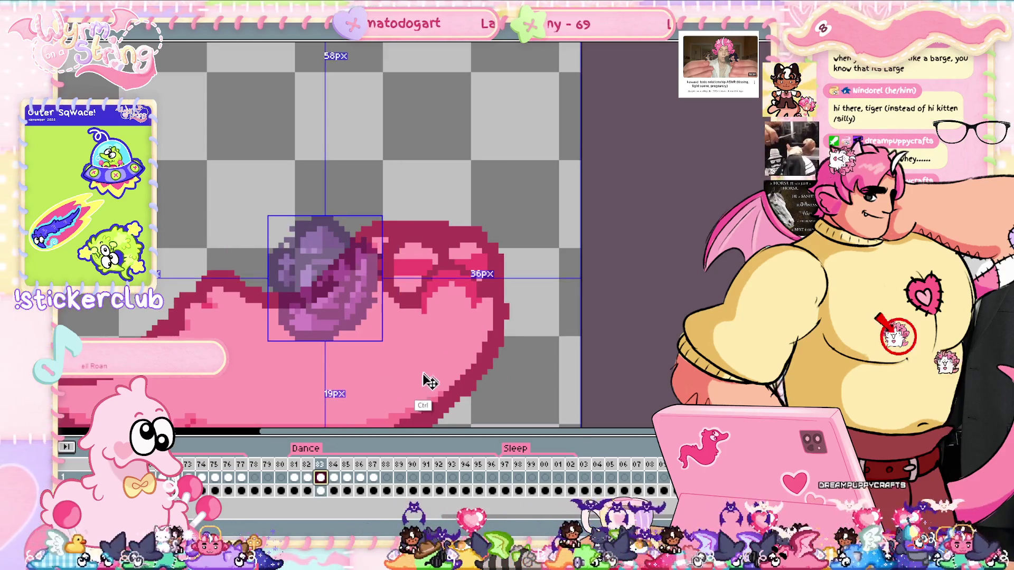
left_click(388, 478)
key("ctrl+v")
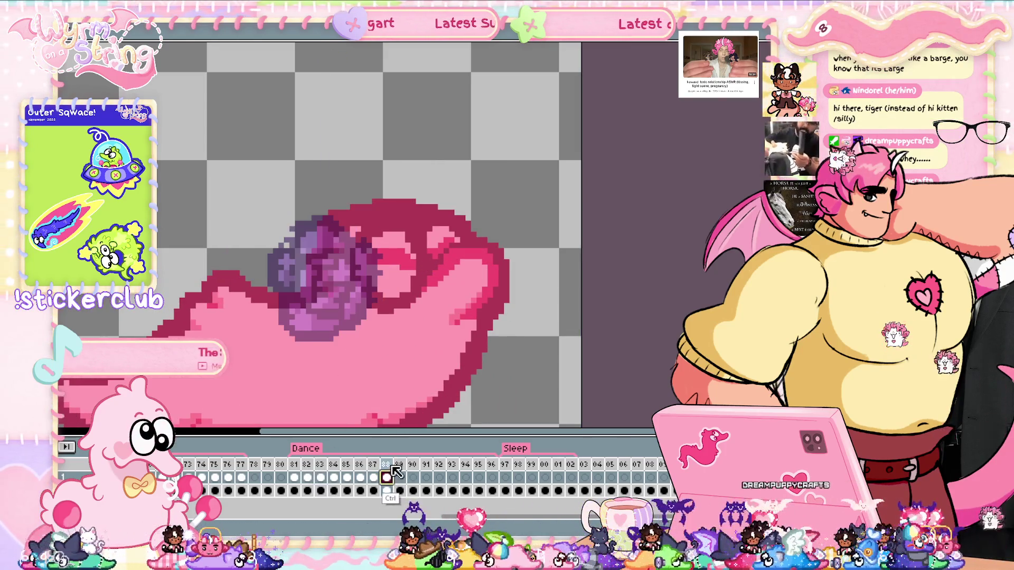
key("Left")
key("Left")
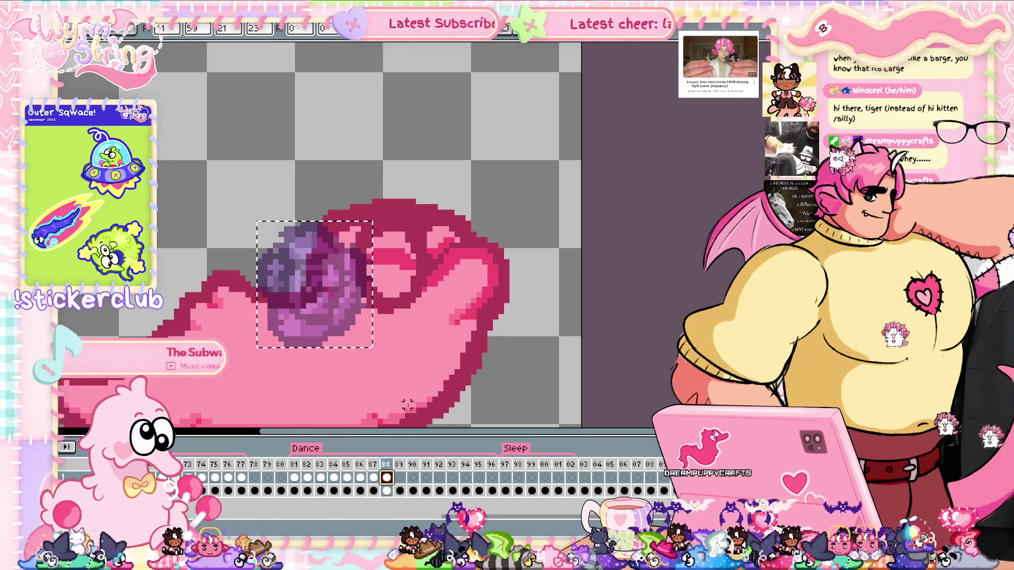
key("ctrl+d")
key("Return")
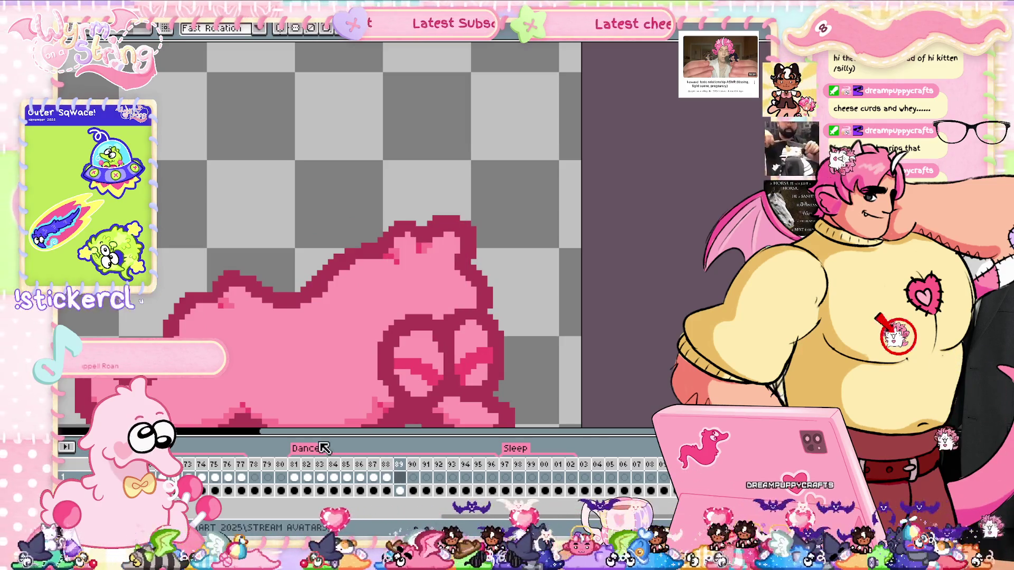
Step: Raise Layer 1's opacity to 100% in Layer Properties
double_click(400, 477)
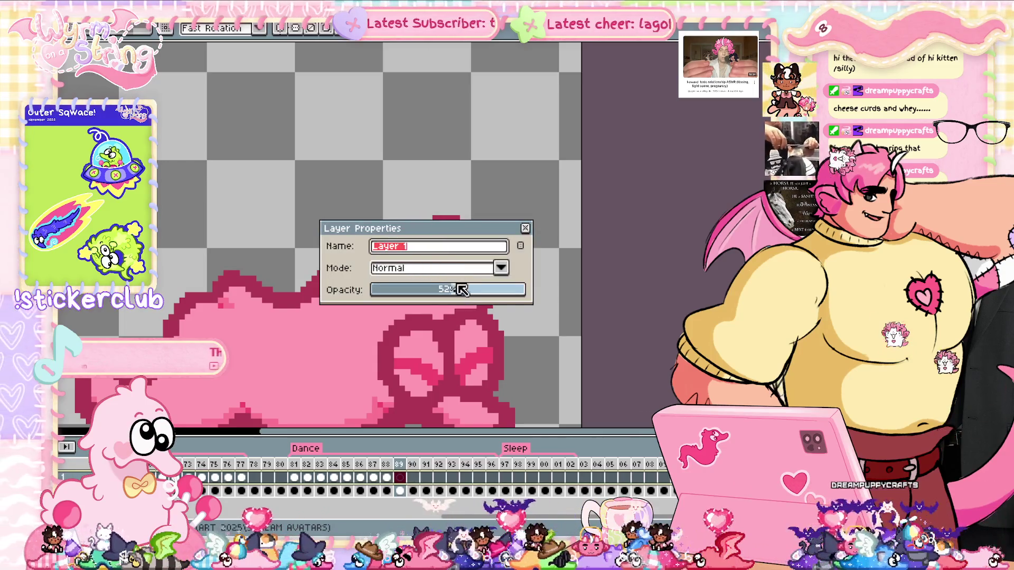
left_click_drag(462, 290, 636, 296)
left_click(525, 229)
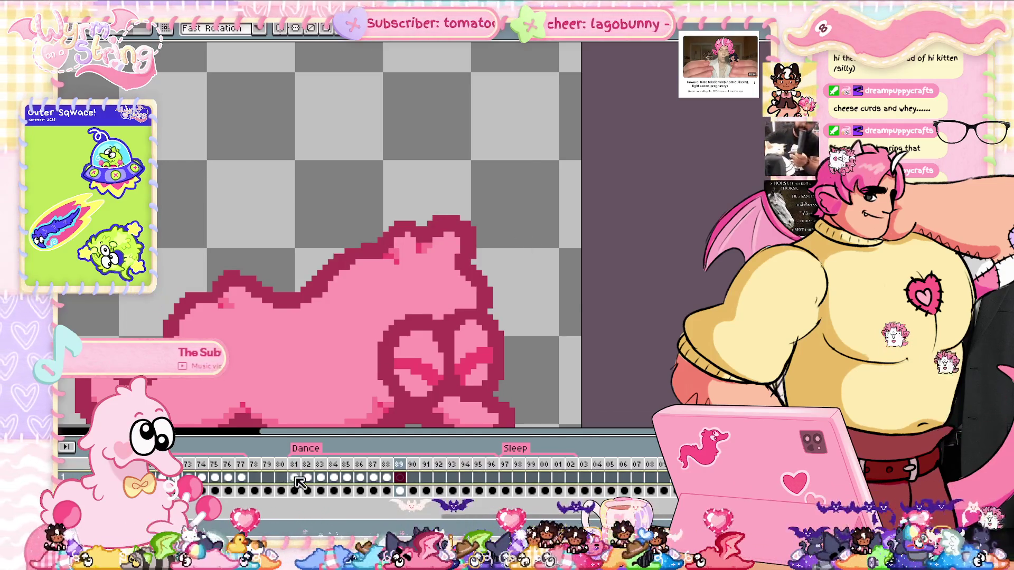
left_click(294, 478)
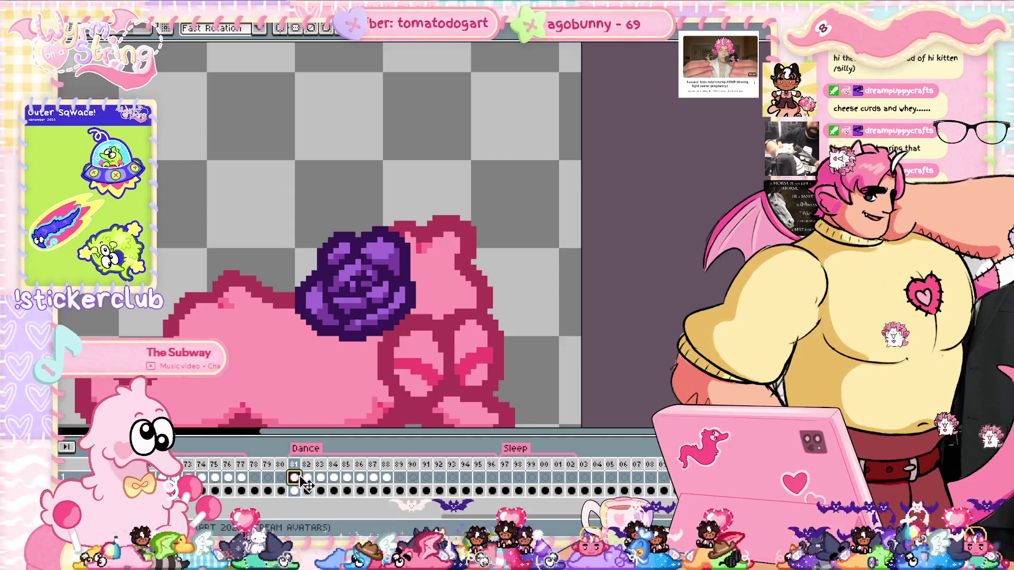
Step: Review frames 81–89 to confirm the solid rose appears on each
left_click(387, 479, "shift")
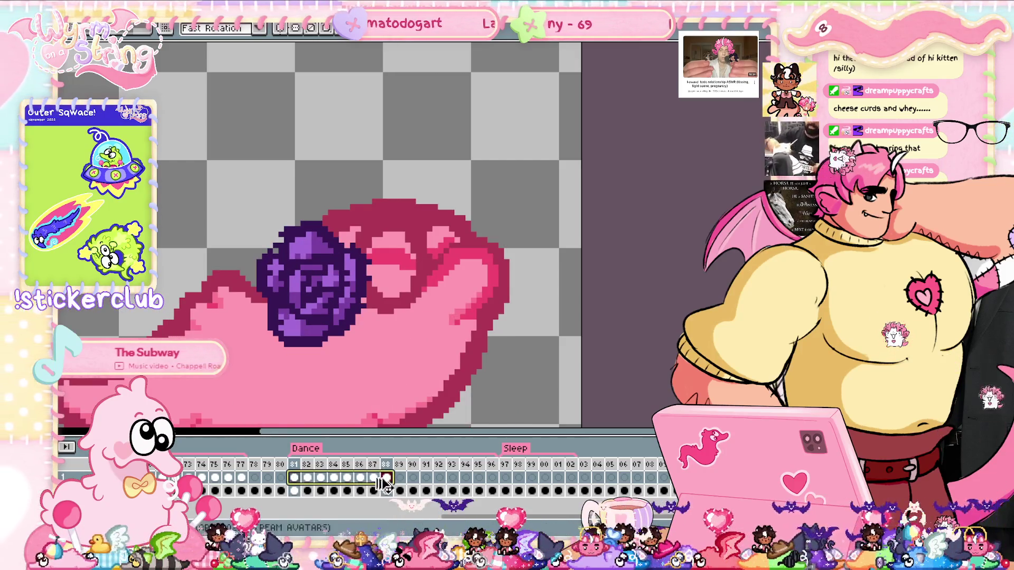
left_click(400, 478)
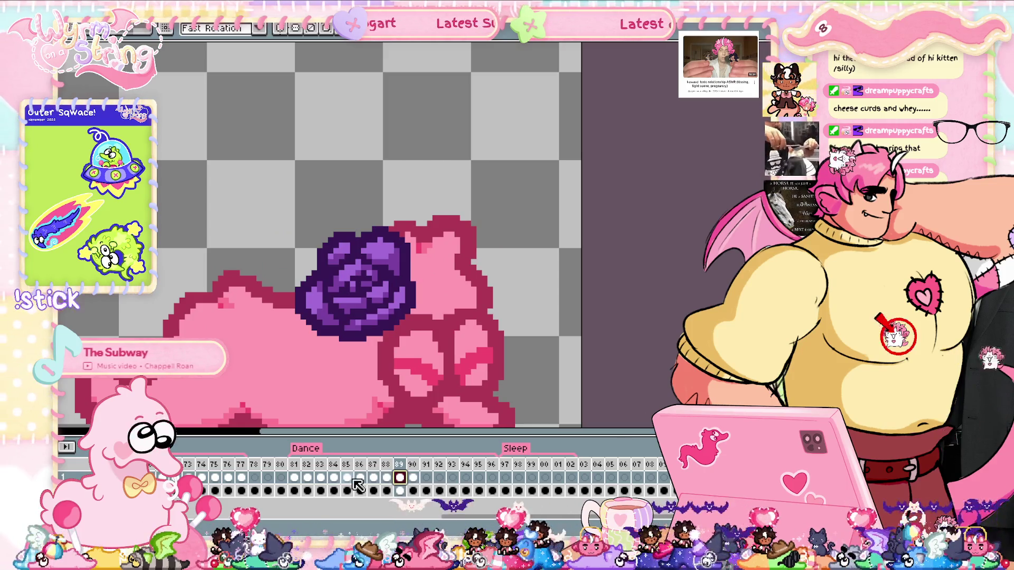
left_click(295, 478)
key("ctrl+v")
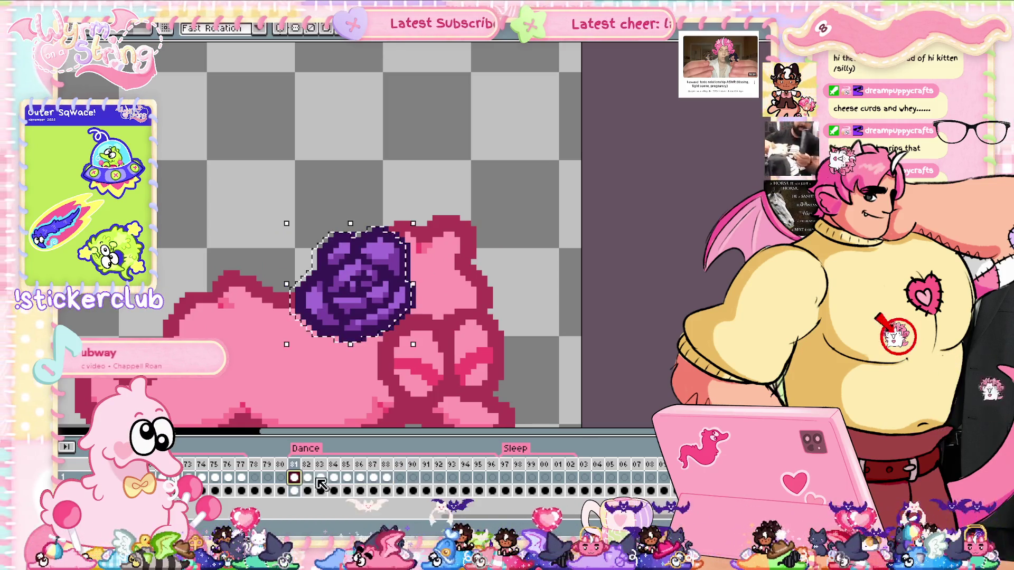
key("Return")
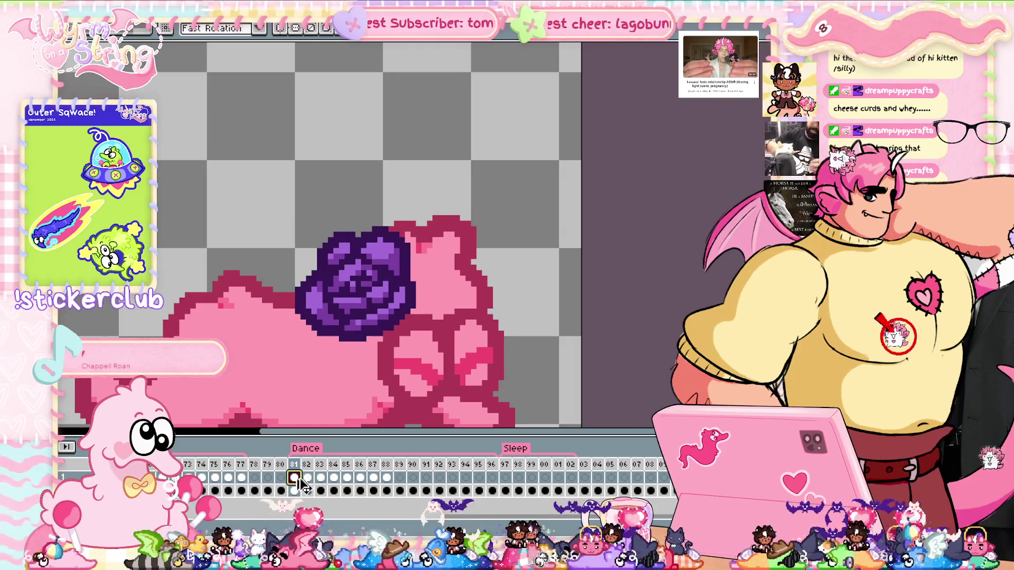
left_click_drag(310, 480, 388, 483)
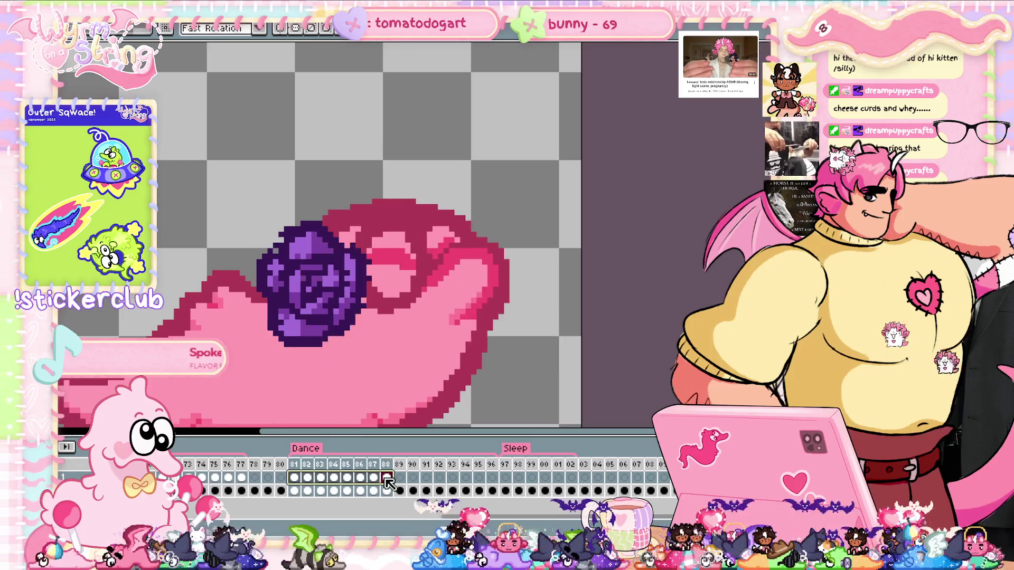
left_click(400, 479)
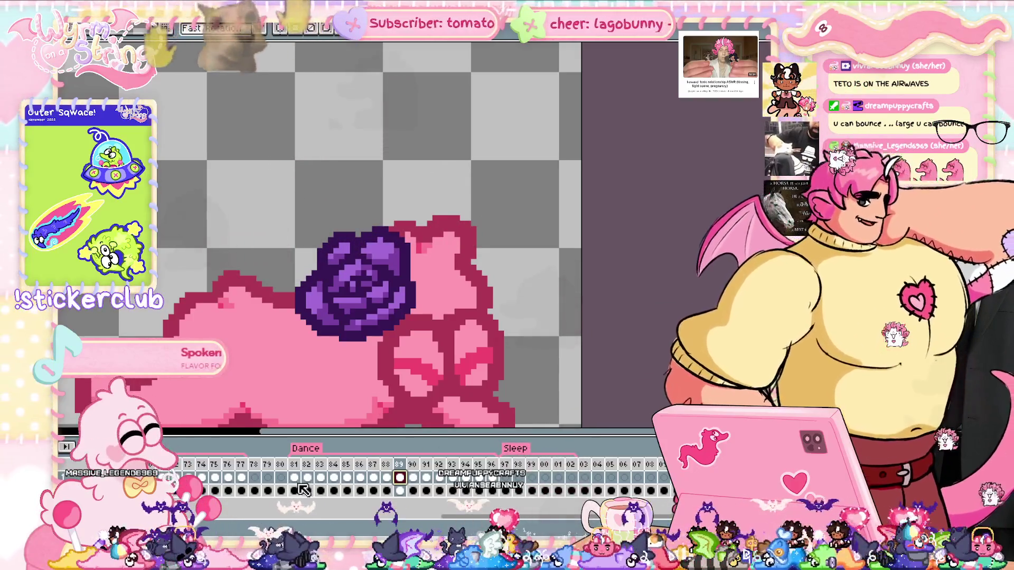
Step: Zoom in on the rose and move to Sleep frame 97 with the curled slug
scroll(401, 288, "down", 4)
scroll(401, 287, "up", 4)
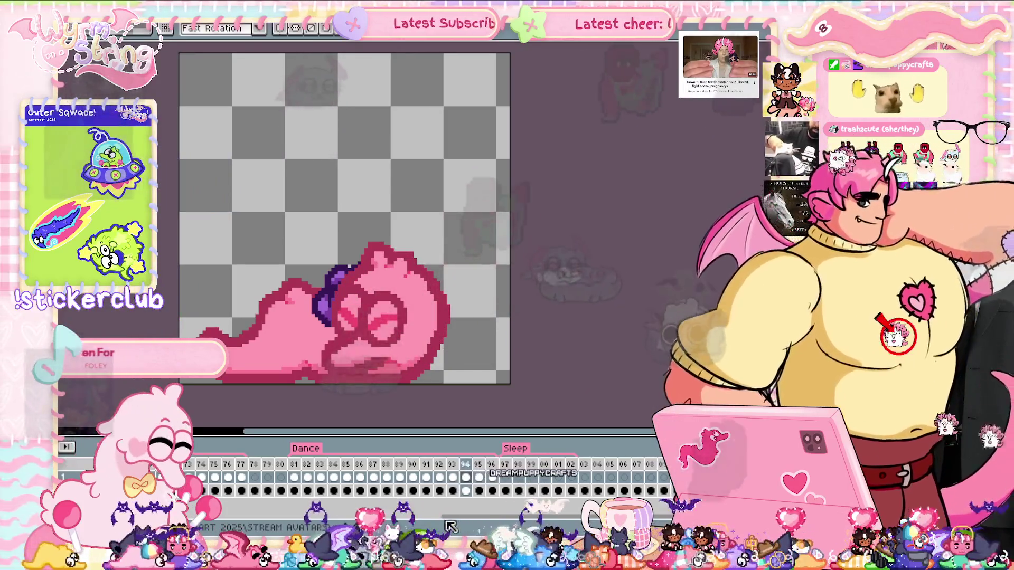
scroll(298, 498, "up", 10)
scroll(370, 478, "up", 2)
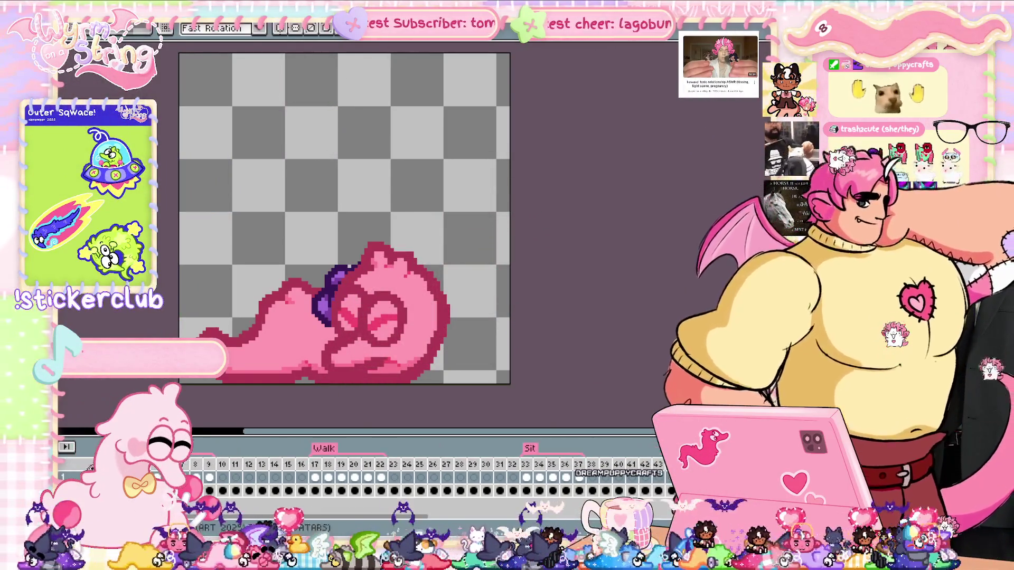
scroll(487, 485, "down", 15)
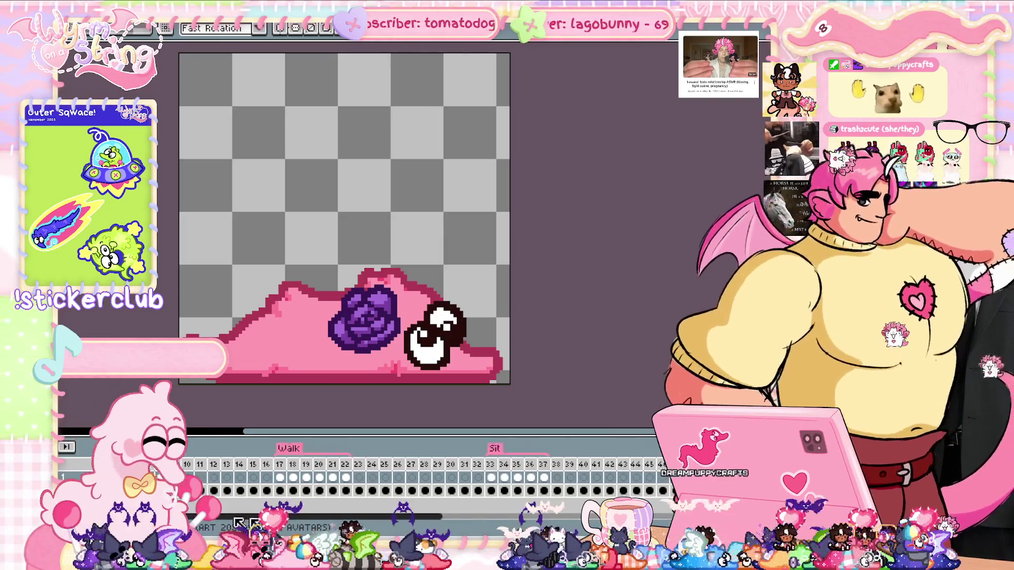
left_click(463, 477)
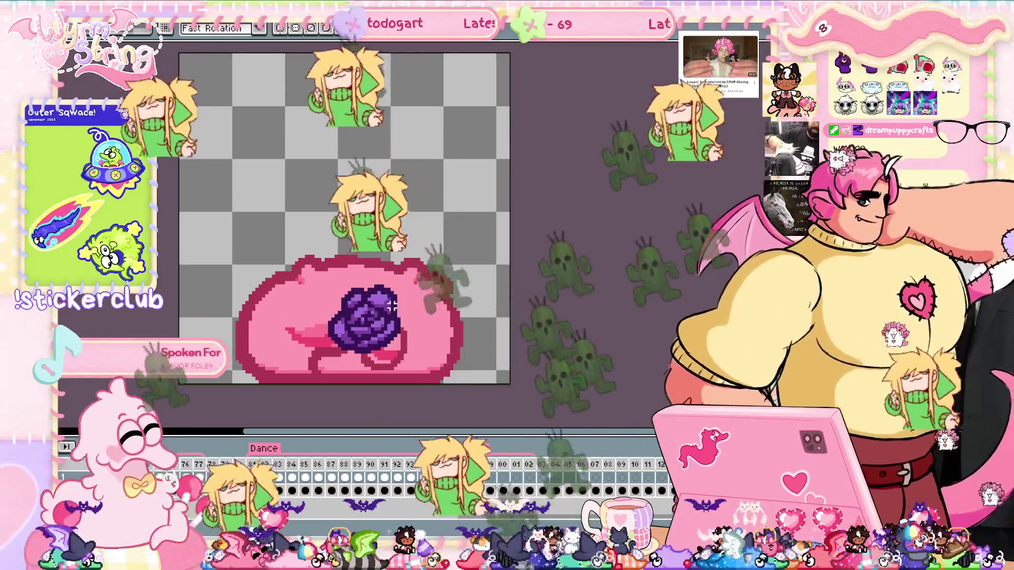
scroll(396, 312, "up", 2)
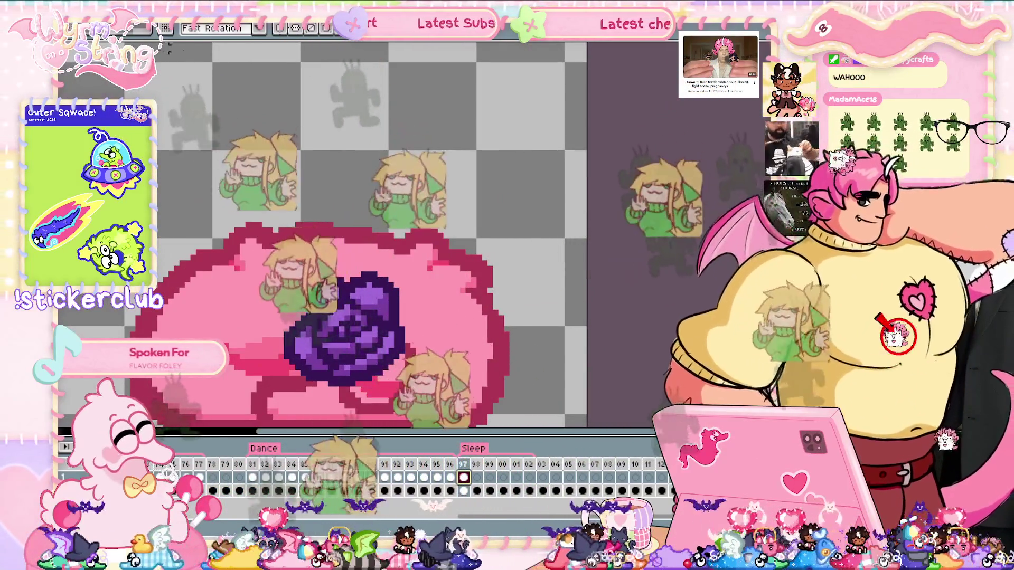
Step: Set the rose layer to 54% opacity and shift the rose about 30 px left
key("shift+p")
left_click_drag(444, 295, 455, 290)
left_click(526, 230)
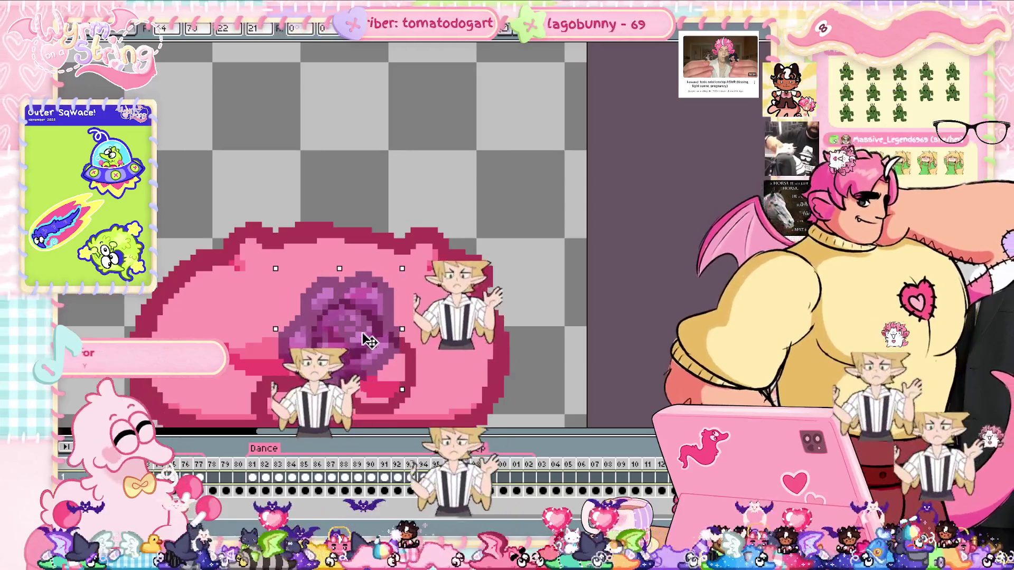
left_click_drag(374, 341, 358, 341)
key("Return")
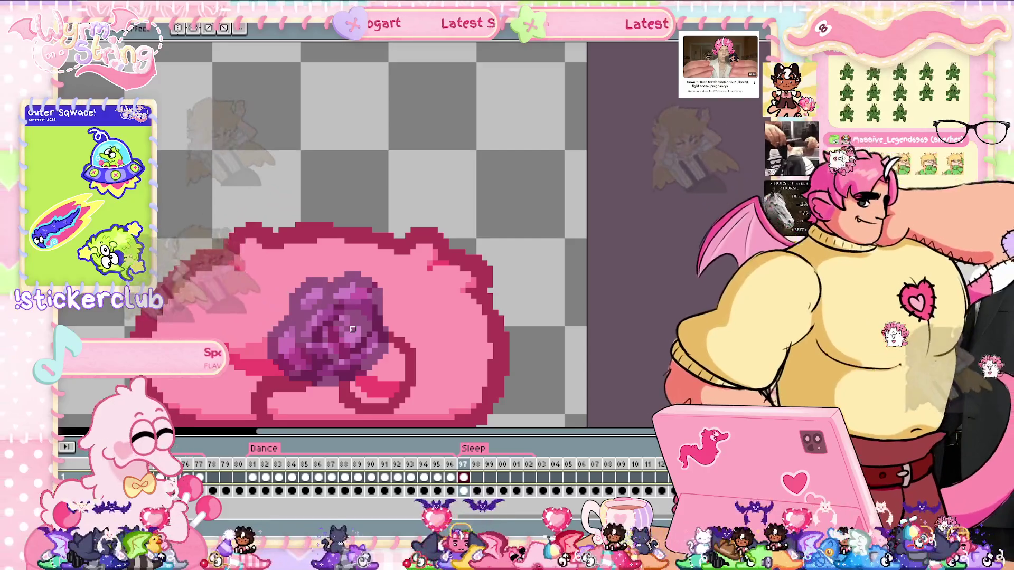
Step: Paint lighter pink pixels over and around the rose area
scroll(351, 328, "up", 1)
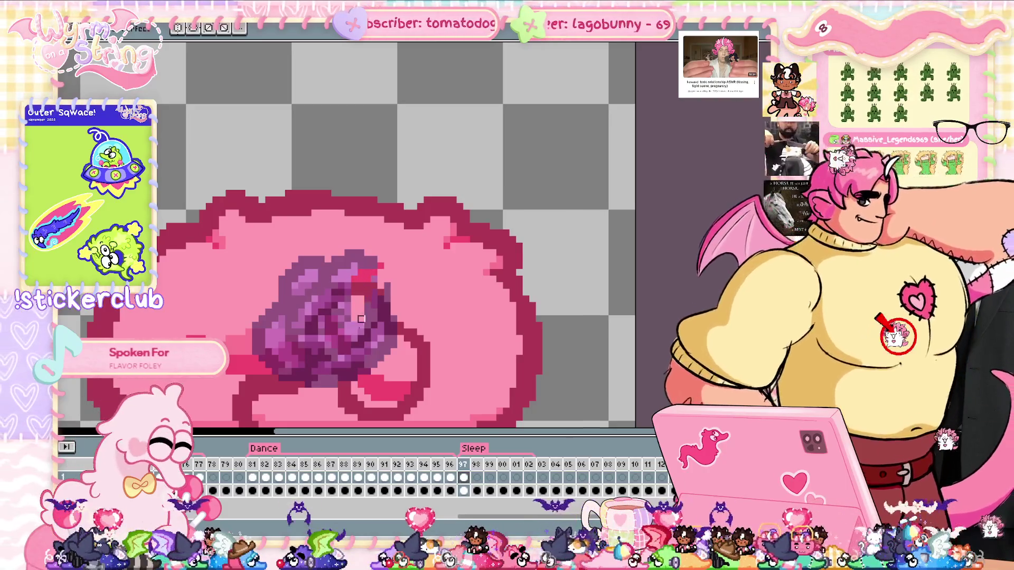
left_click_drag(361, 319, 367, 346)
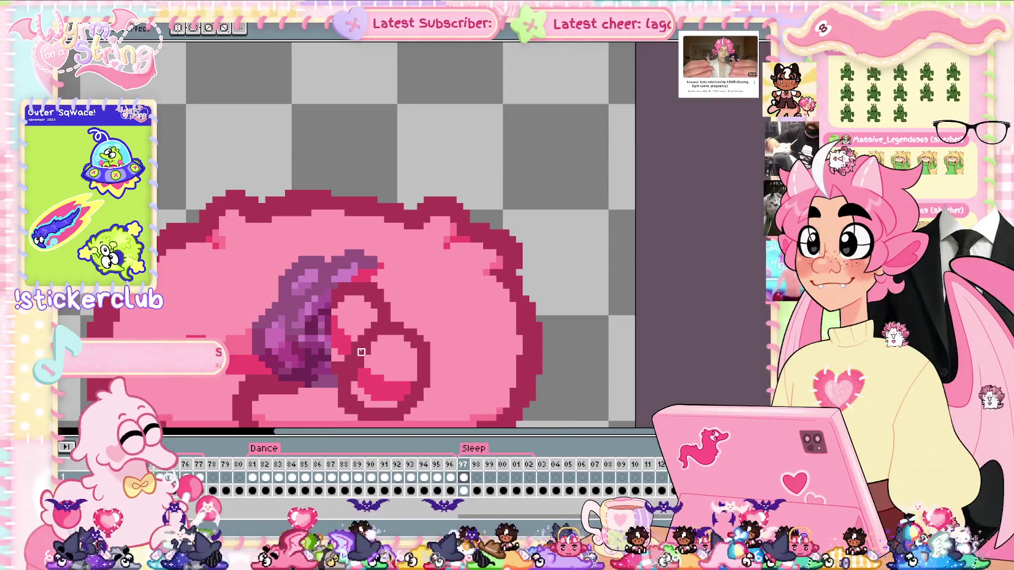
left_click_drag(315, 372, 342, 352)
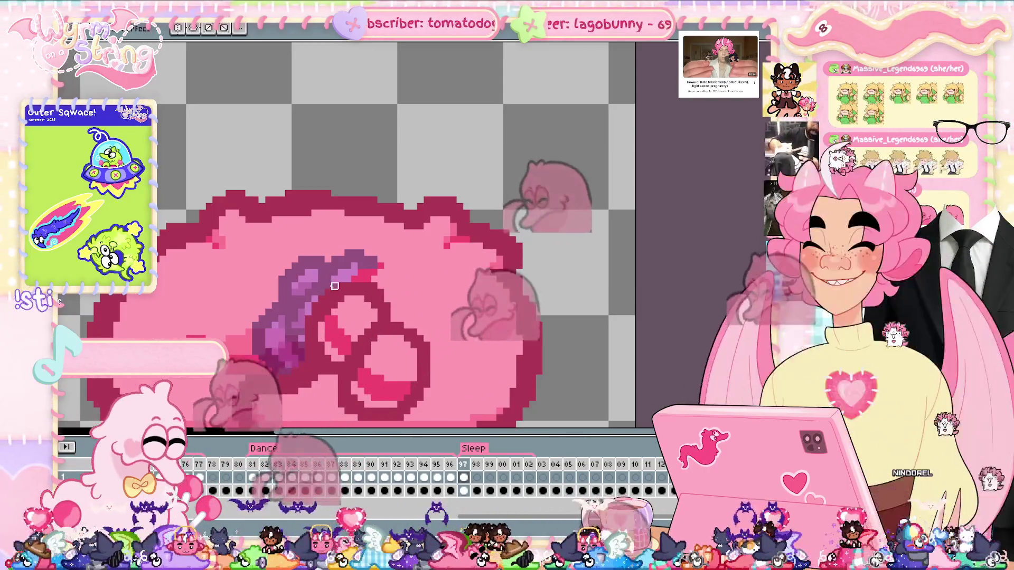
Step: Copy the rose and paste it in place on Sleep frame 98
left_click_drag(253, 250, 377, 373)
key("ctrl+d")
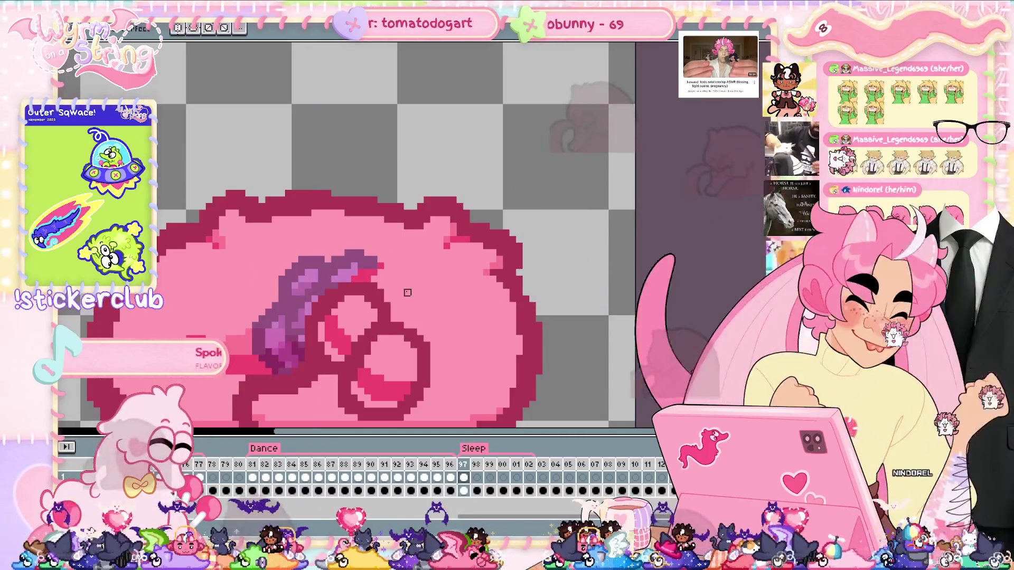
left_click(464, 478)
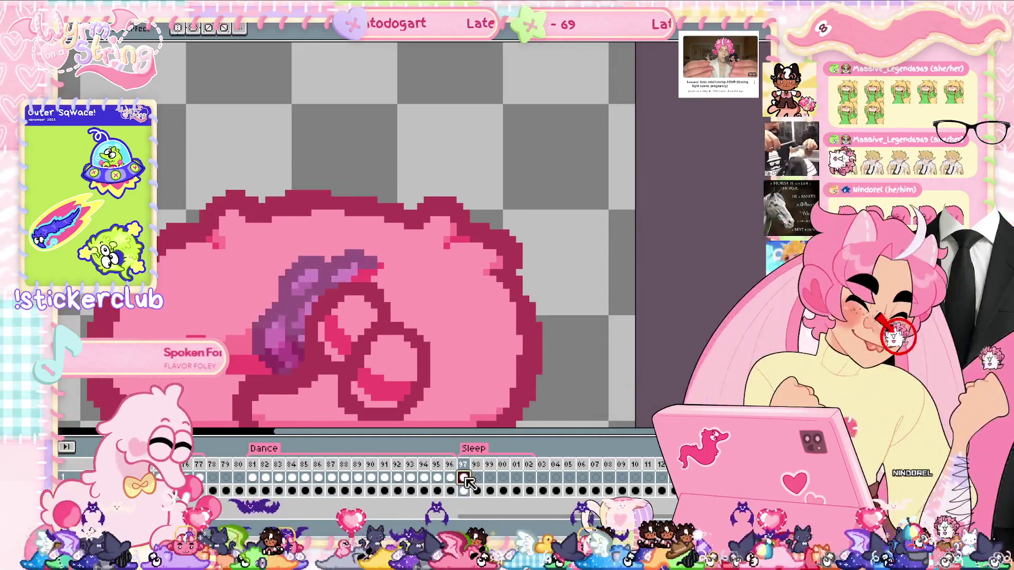
left_click(482, 476)
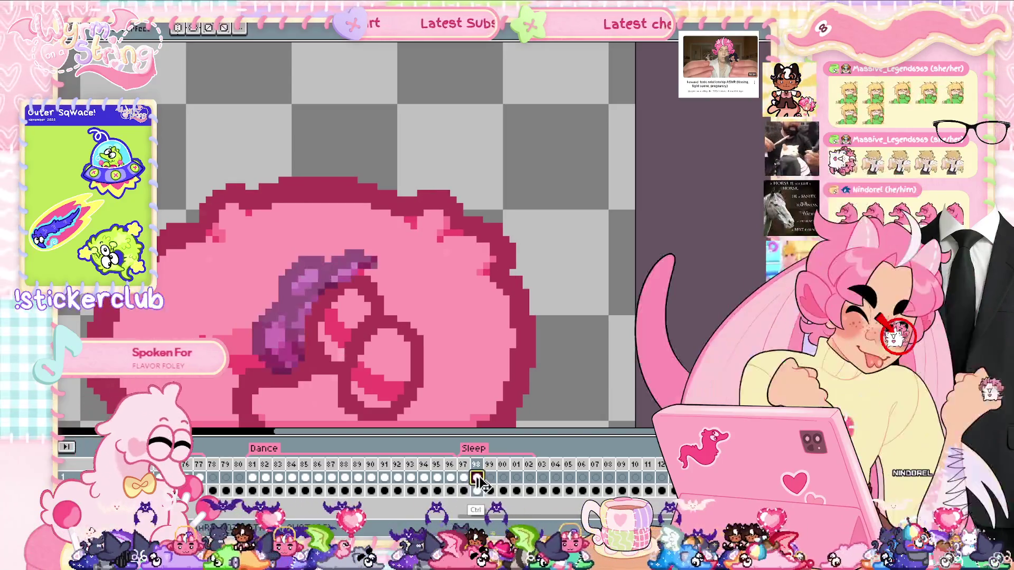
key("ctrl+v")
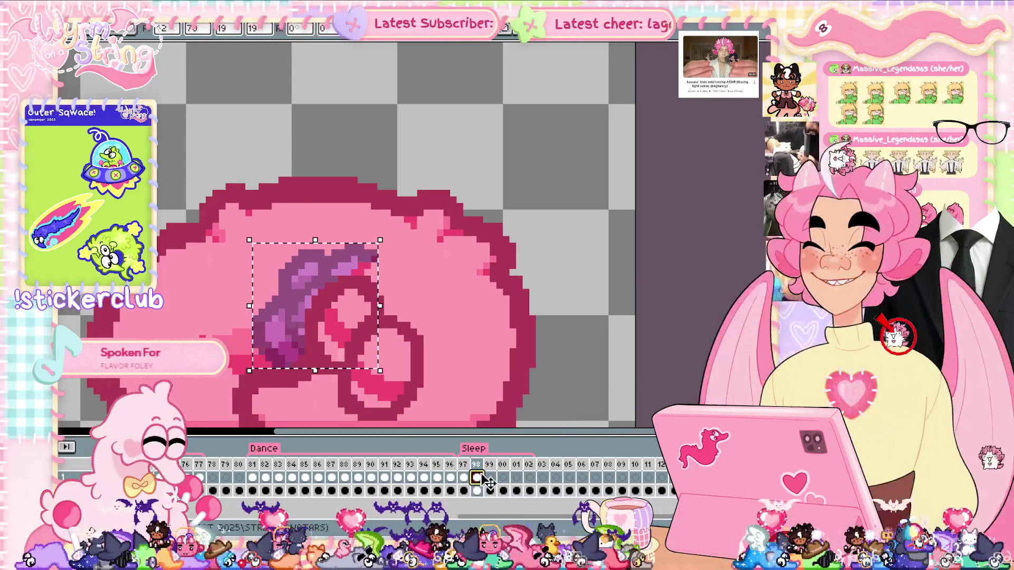
key("ctrl+d")
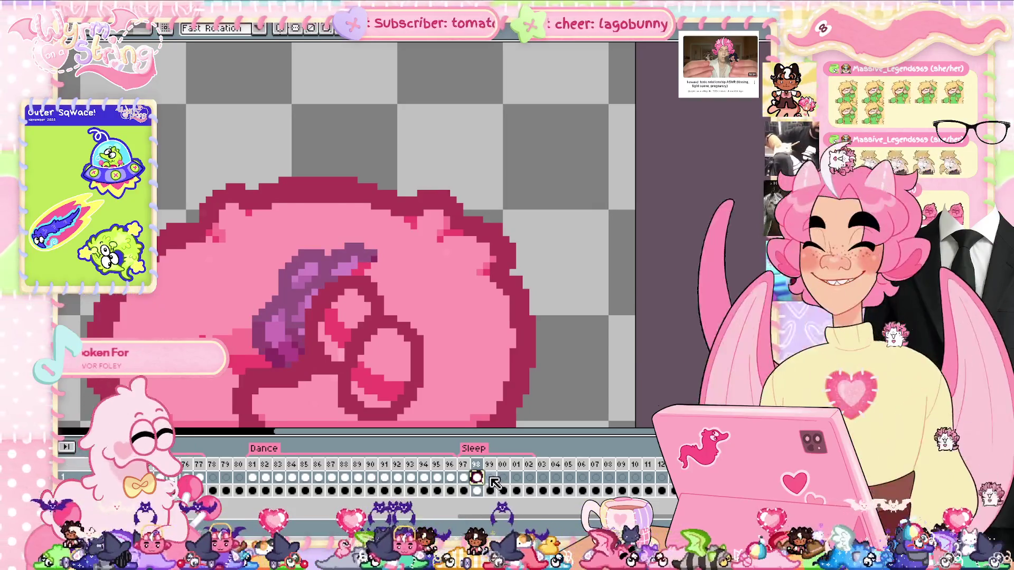
Step: Paste the rose onto frame 99, then review frames 97–99 and frame 99's cel properties
left_click(489, 476)
key("ctrl+v")
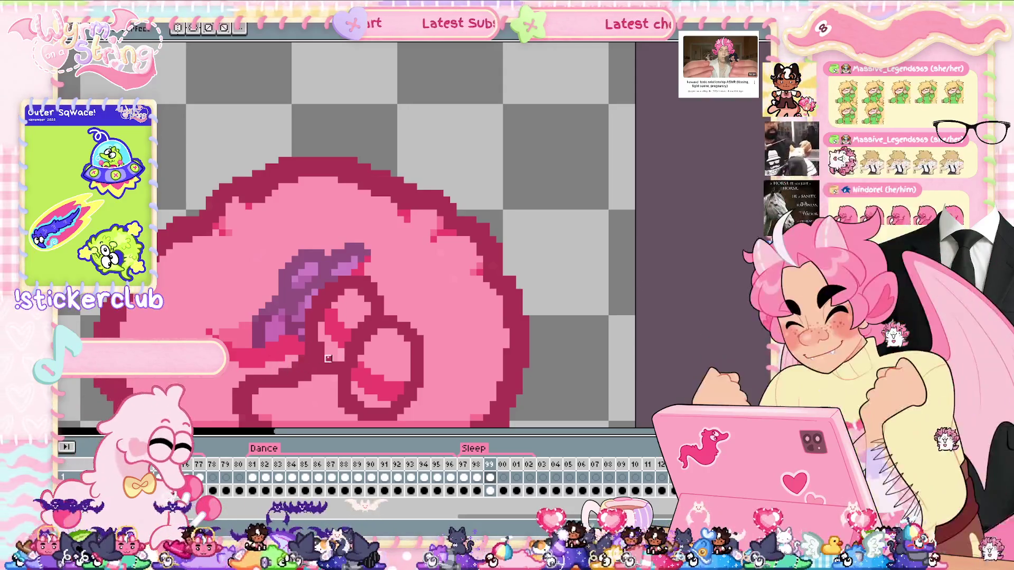
key("Left")
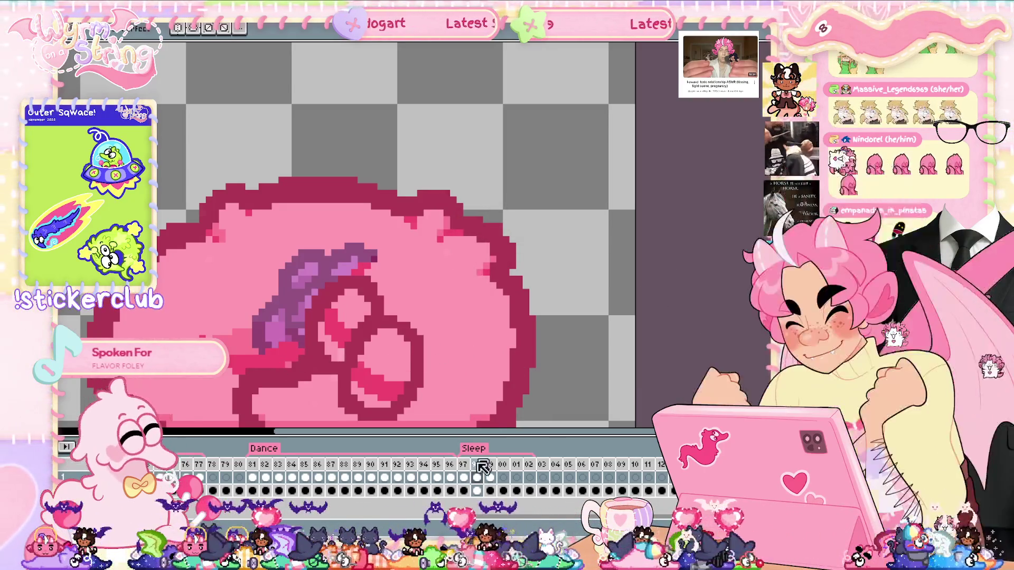
left_click(464, 478)
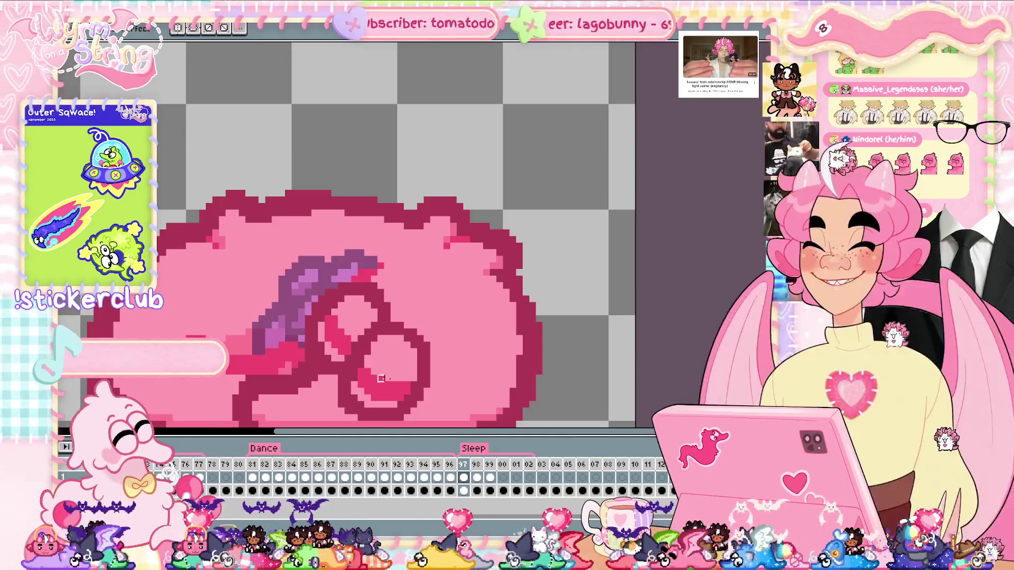
double_click(491, 478)
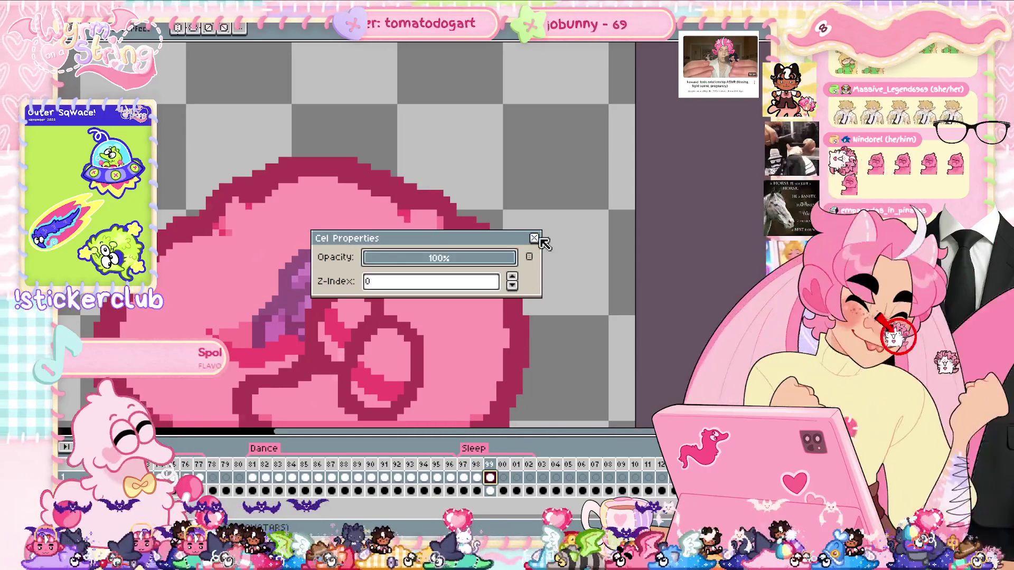
Step: Check frames 01 and 02 for the rose, then play the animation from frame 50
left_click(538, 239)
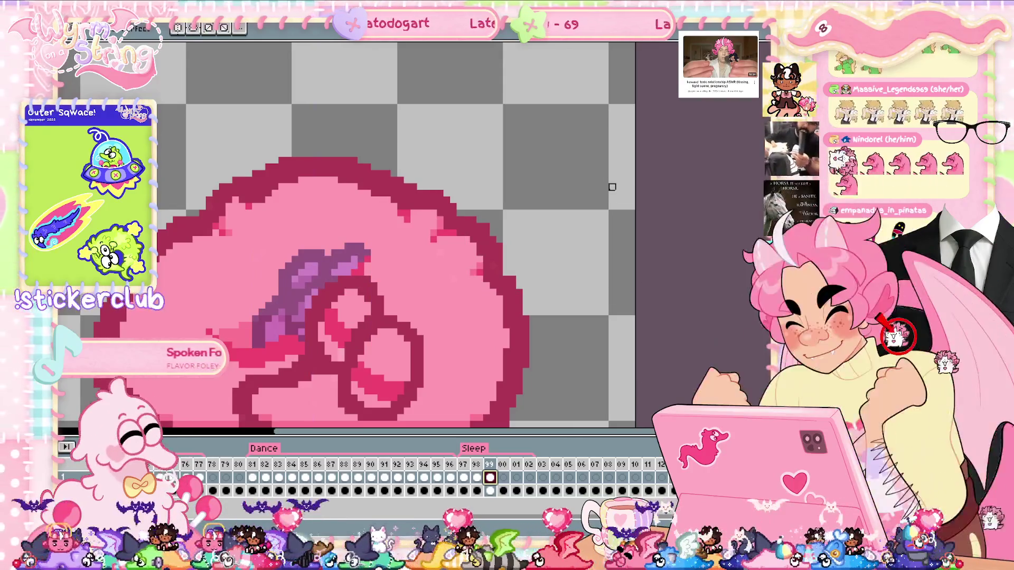
left_click(517, 478)
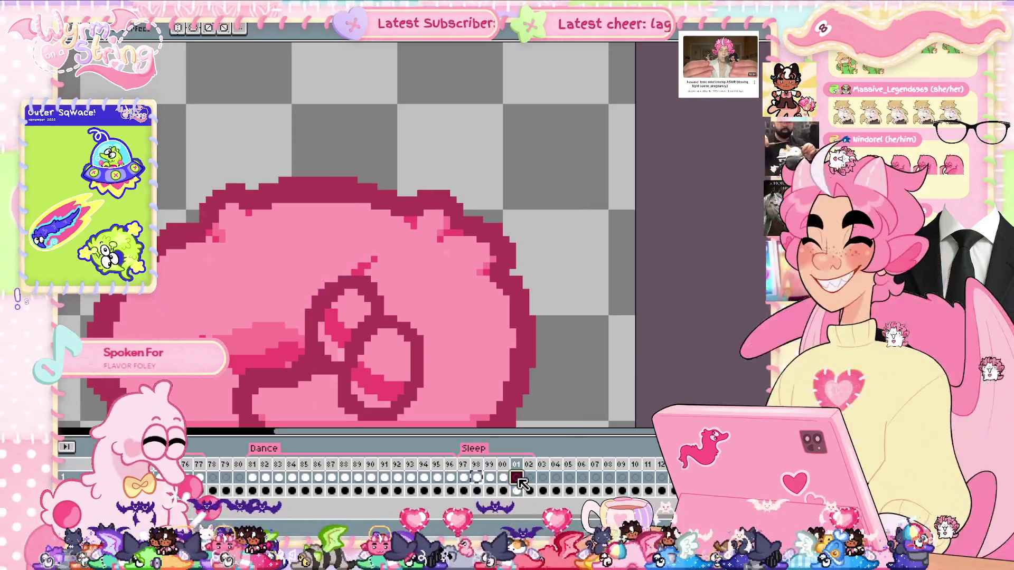
left_click(530, 479)
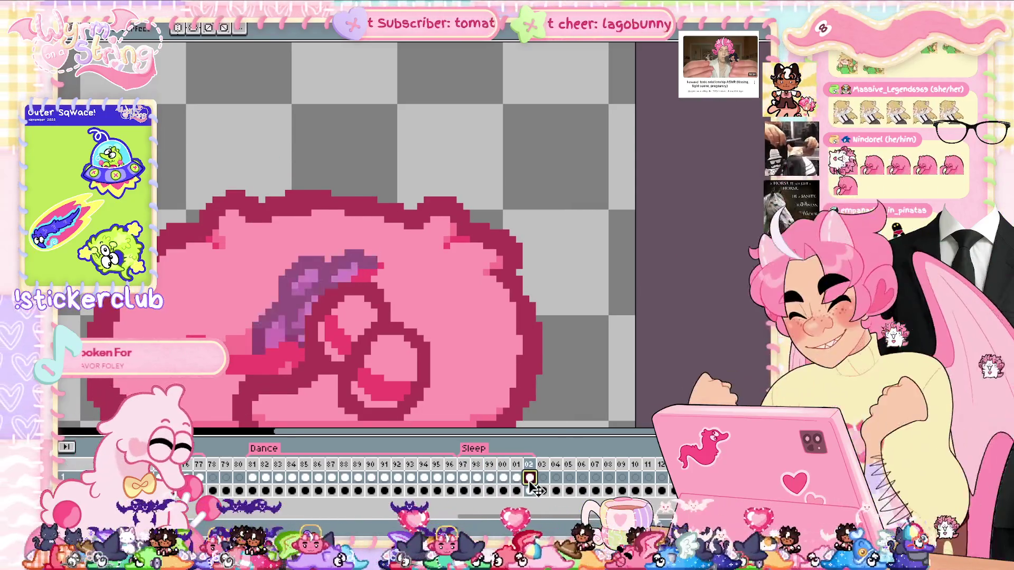
scroll(533, 489, "left", 5)
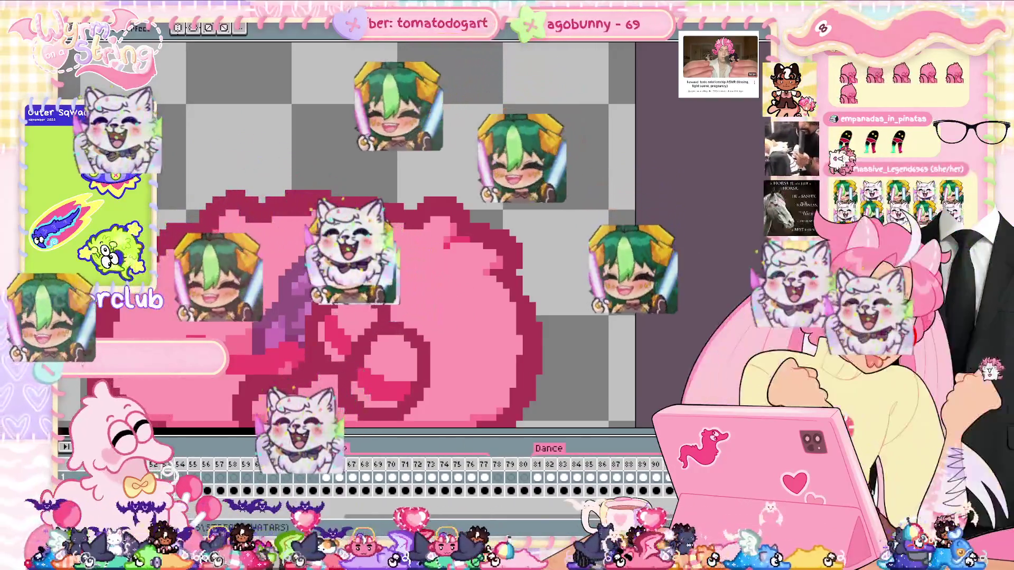
scroll(370, 478, "left", 3)
left_click(298, 478)
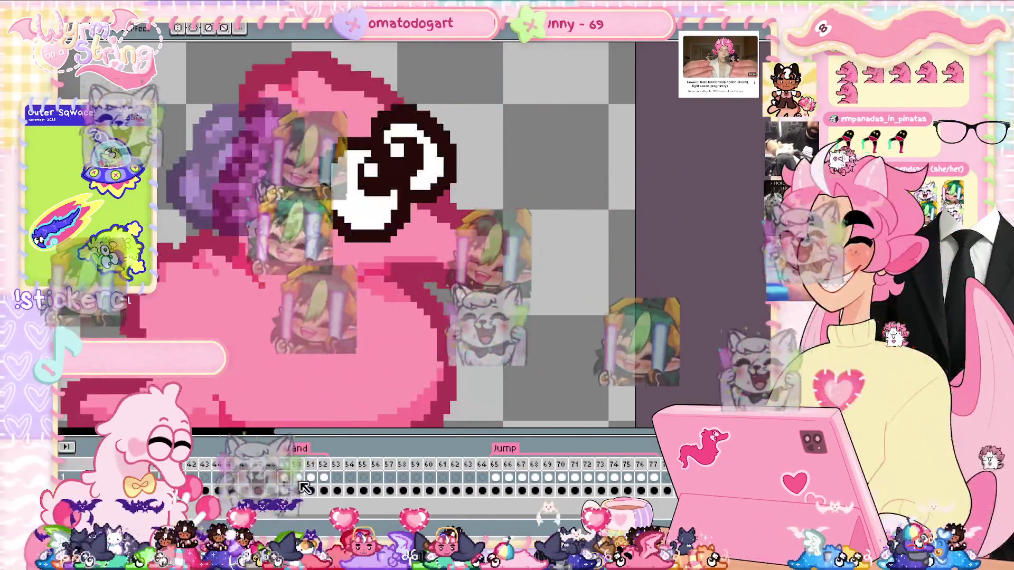
key("Return")
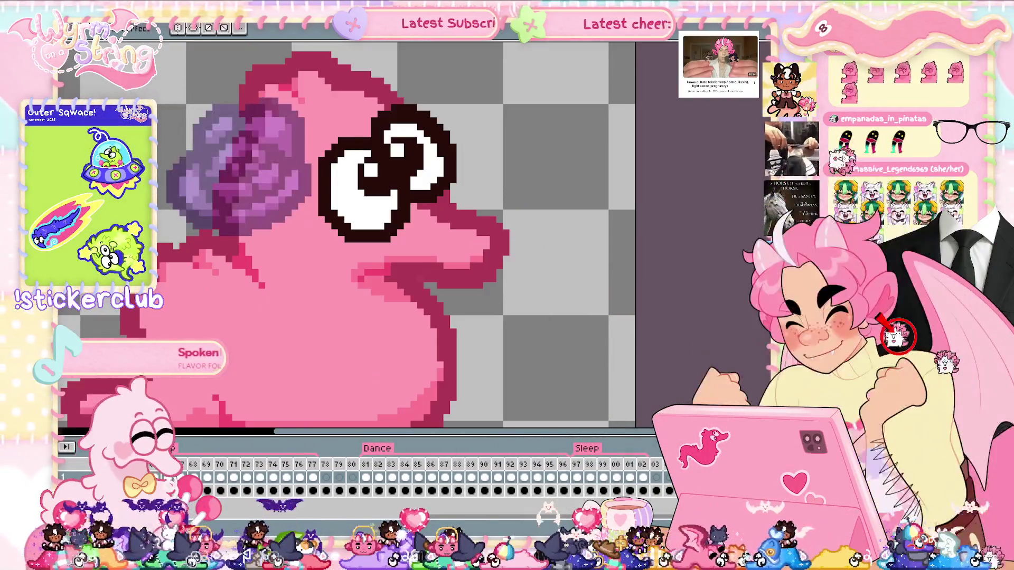
Step: Set the rose layer's opacity back to 100% and zoom out to frame the whole sprite
key("shift+p")
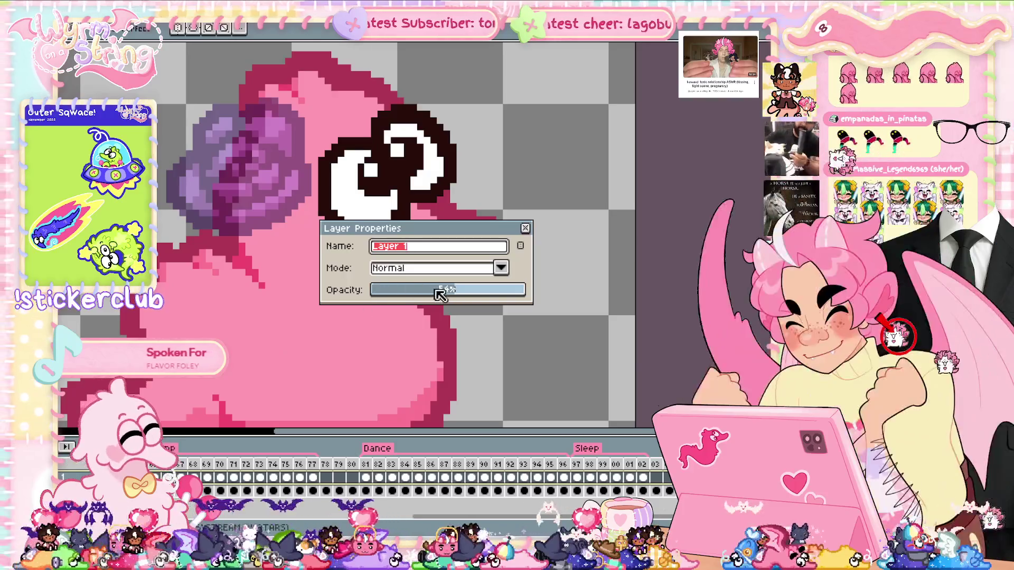
left_click_drag(440, 294, 549, 297)
left_click(525, 228)
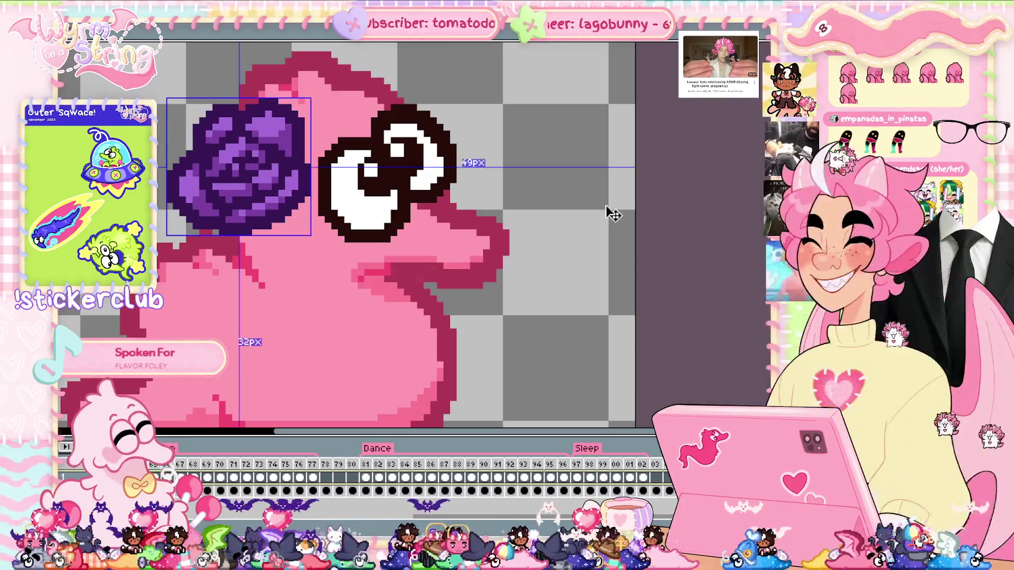
scroll(612, 214, "down", 3)
left_click_drag(612, 269, 628, 321)
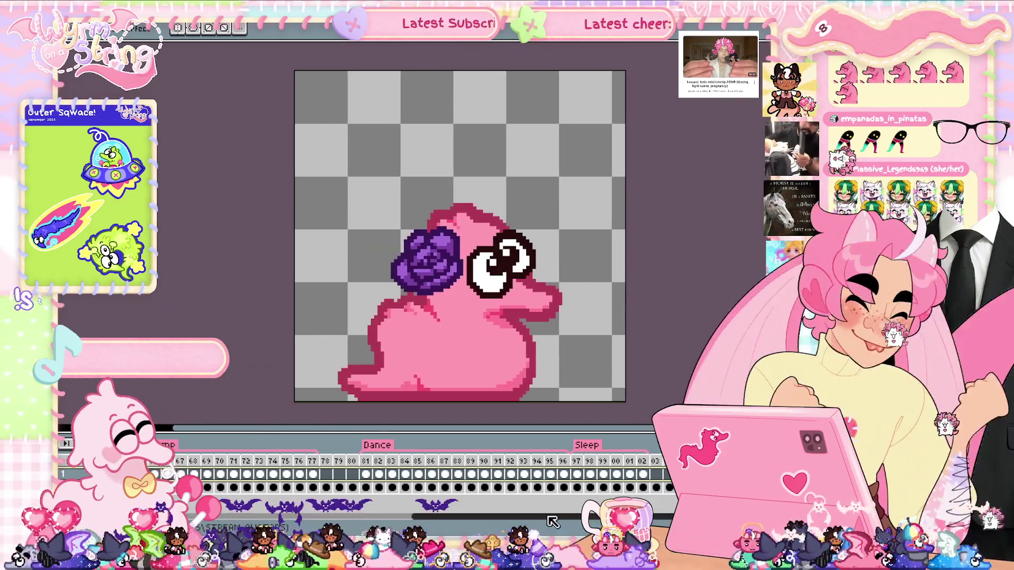
left_click_drag(552, 517, 296, 517)
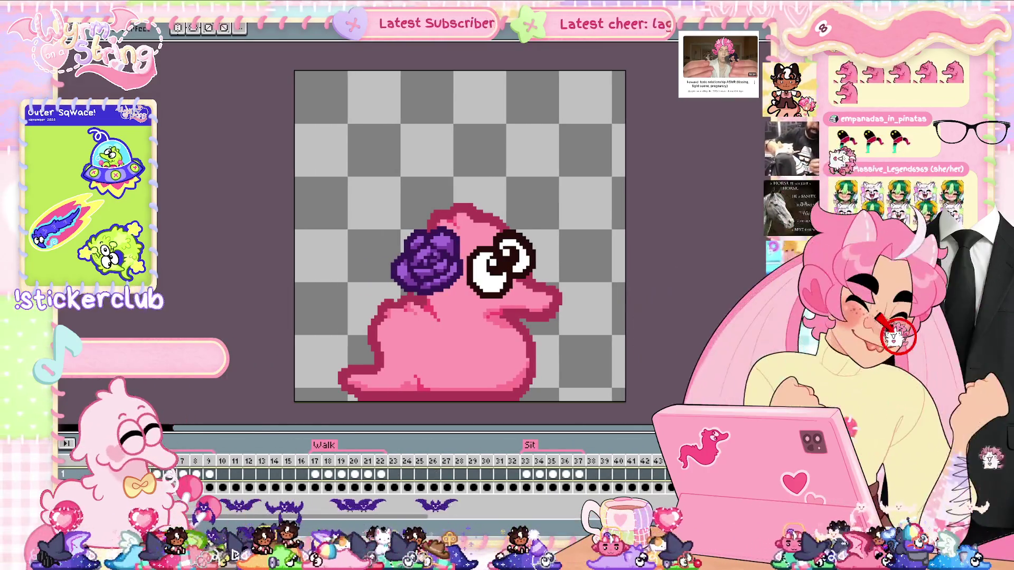
left_click(64, 444)
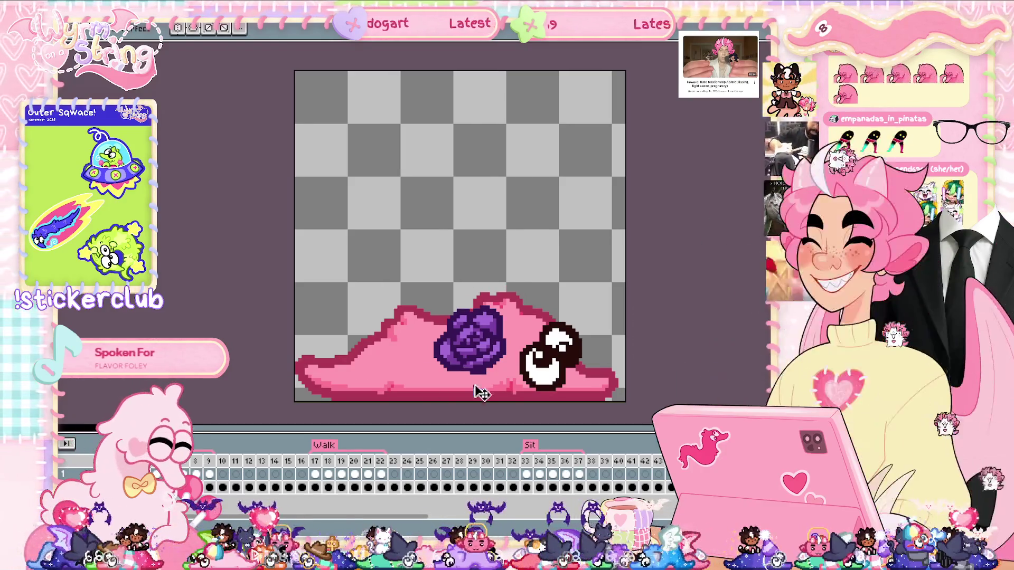
scroll(478, 392, "up", 3)
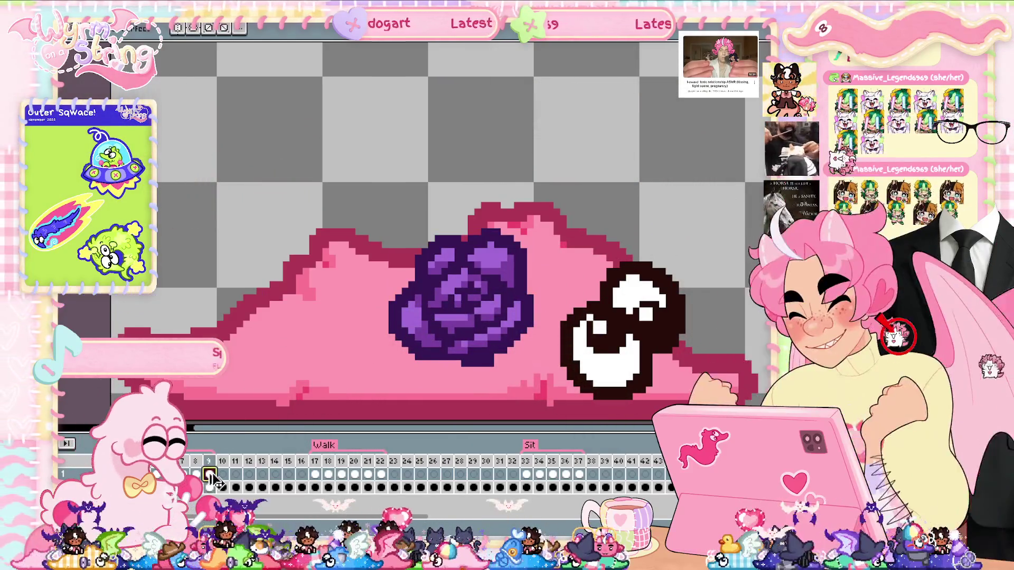
scroll(697, 264, "down", 3)
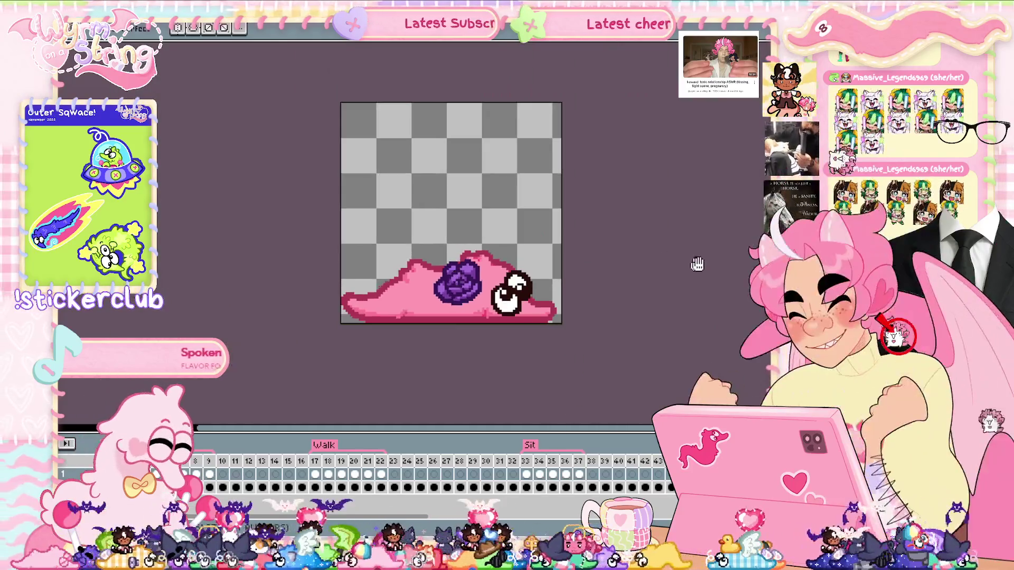
scroll(650, 287, "up", 3)
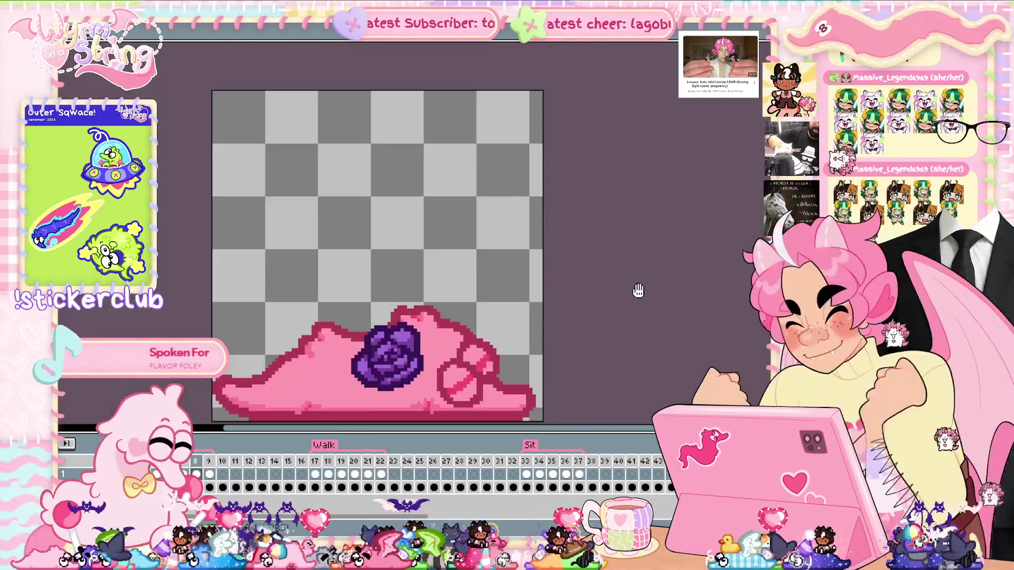
left_click_drag(637, 294, 698, 264)
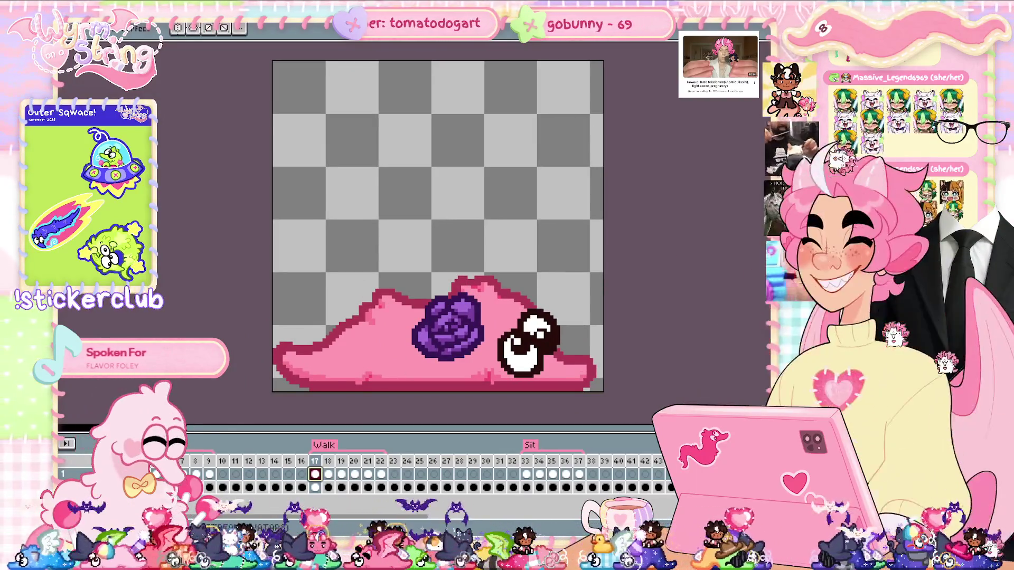
Step: Play the walk animation and compare the rose on frames 17 and 18
key("Return")
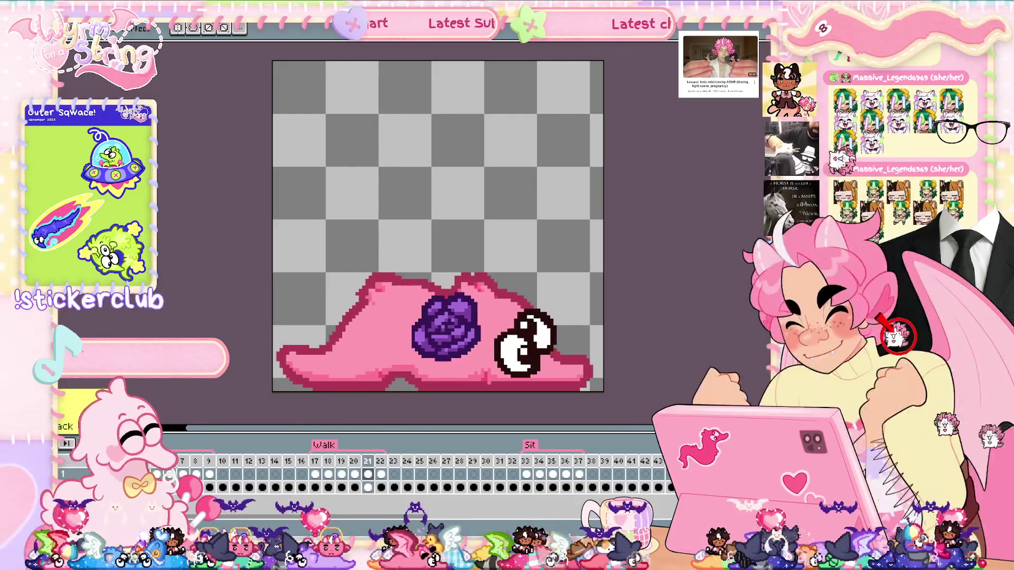
left_click(315, 474)
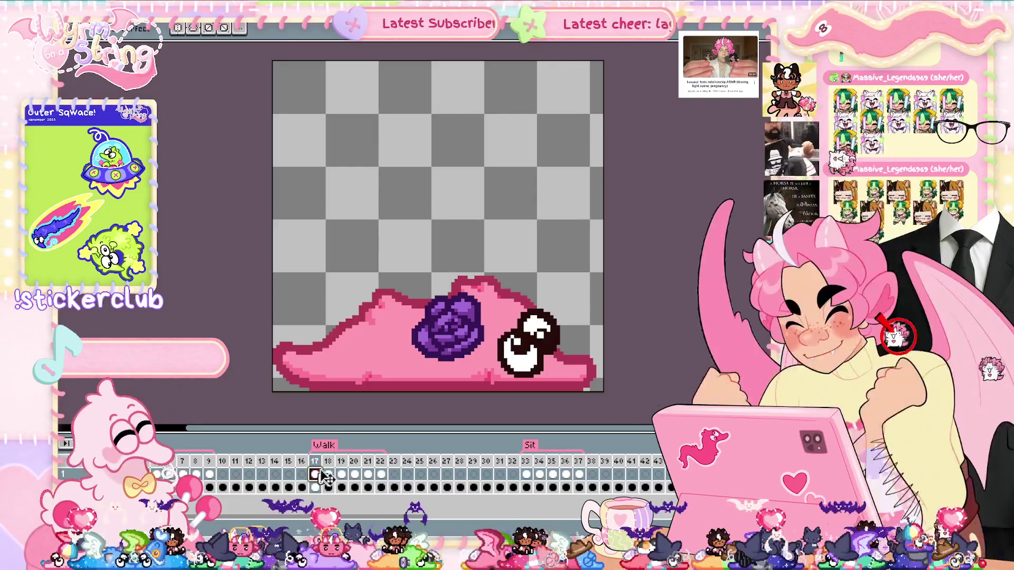
scroll(438, 227, "up", 2)
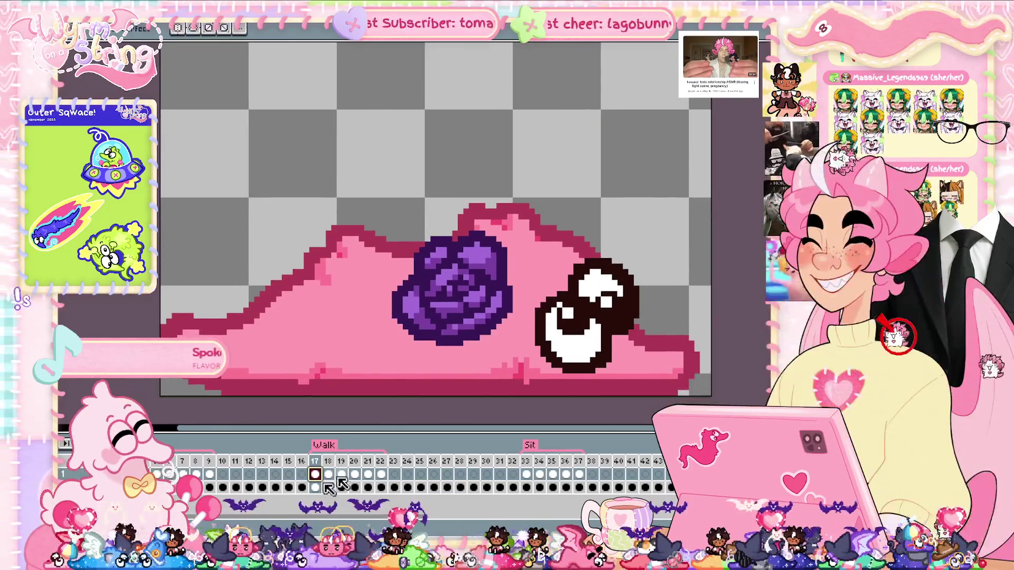
left_click(328, 474)
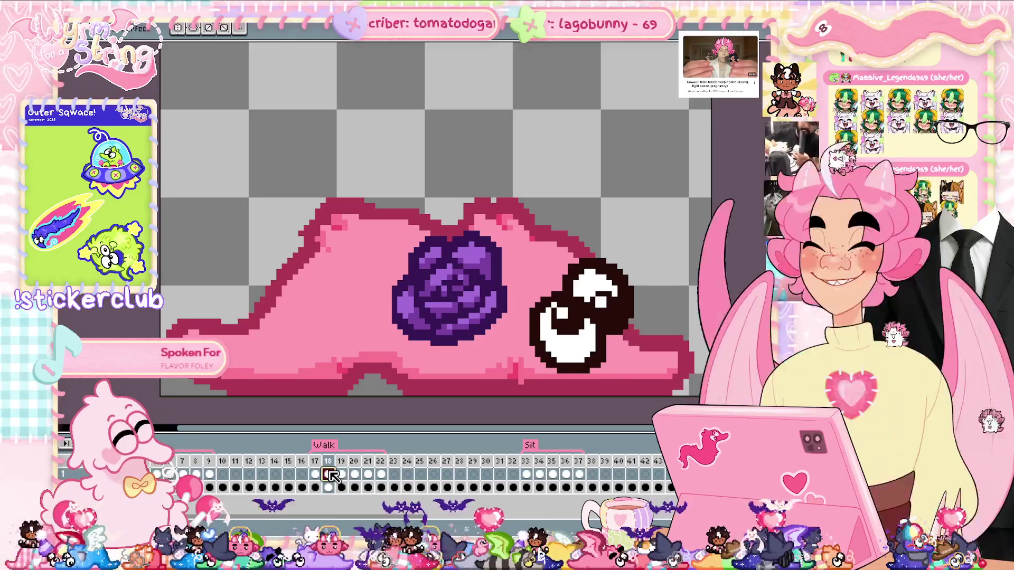
left_click(315, 475)
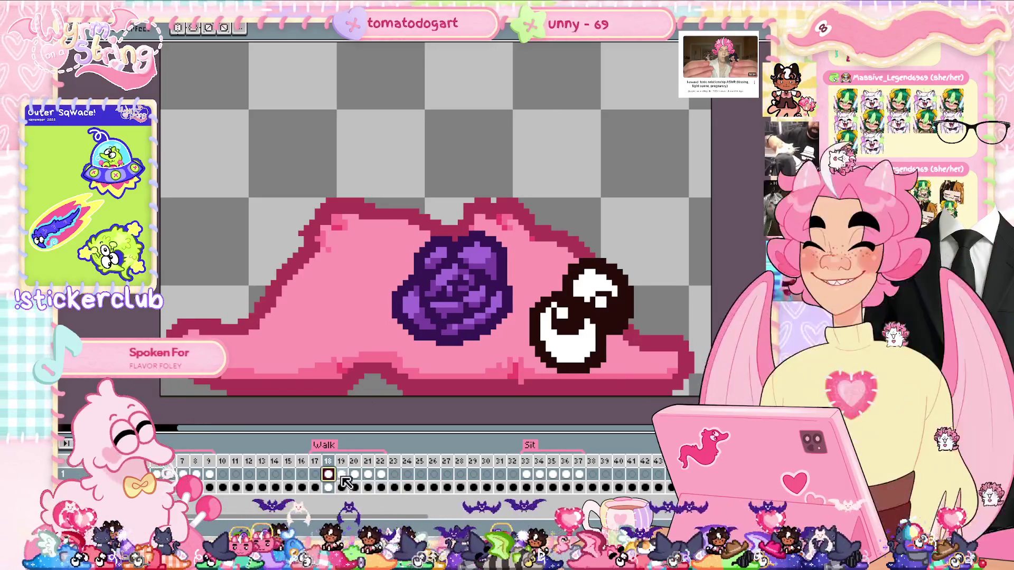
left_click(327, 474)
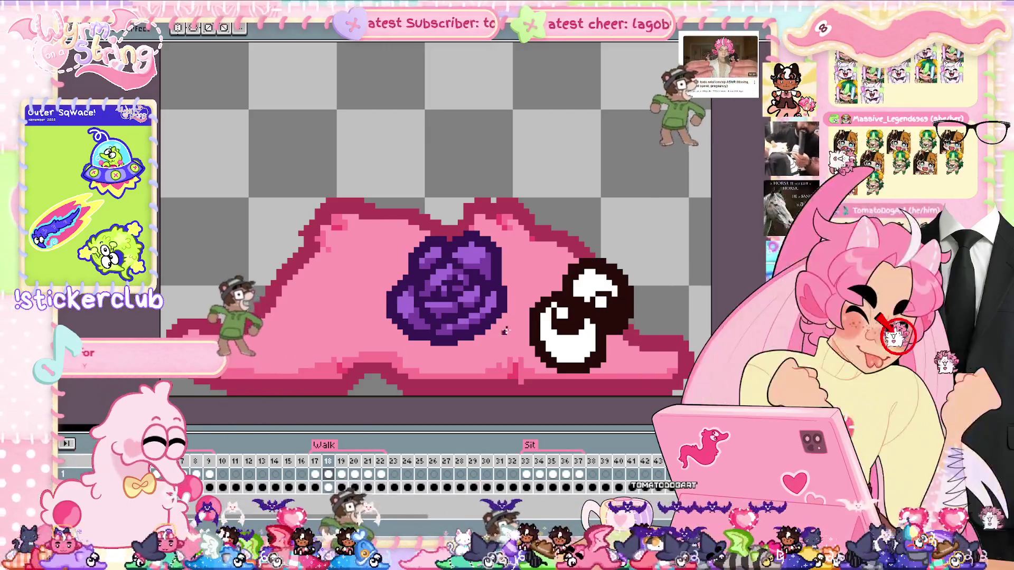
Step: Flip back and forth through walk frames 17–21 to compare the rose placement
key("comma")
key("period")
key("period")
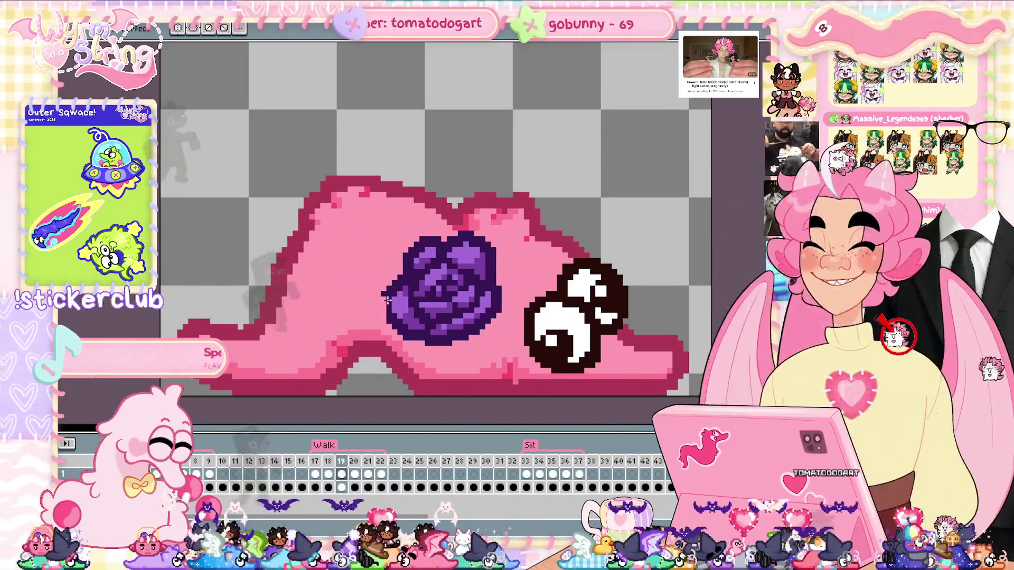
key("comma")
key("period")
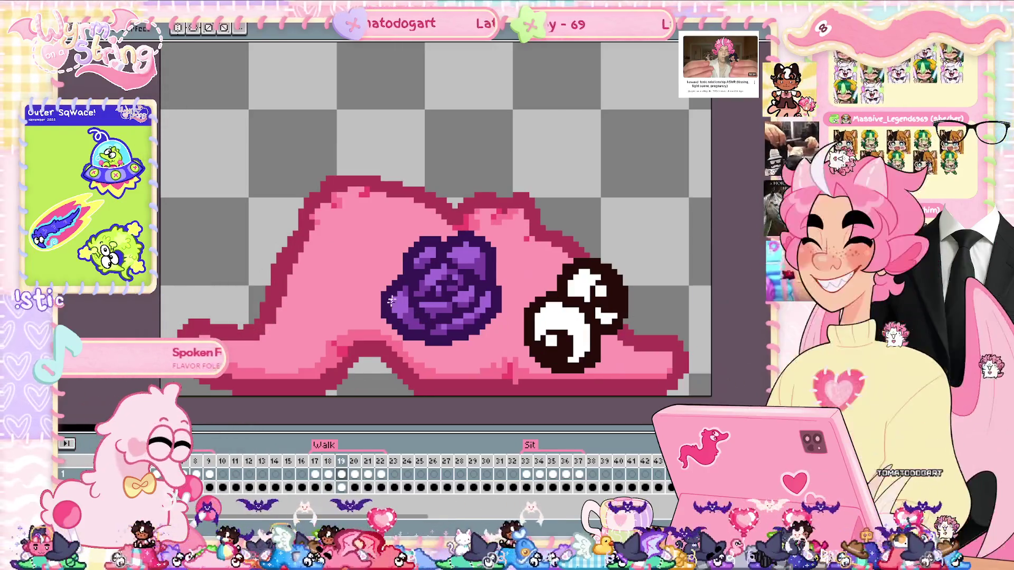
key("period")
key("comma")
key("comma")
key("period")
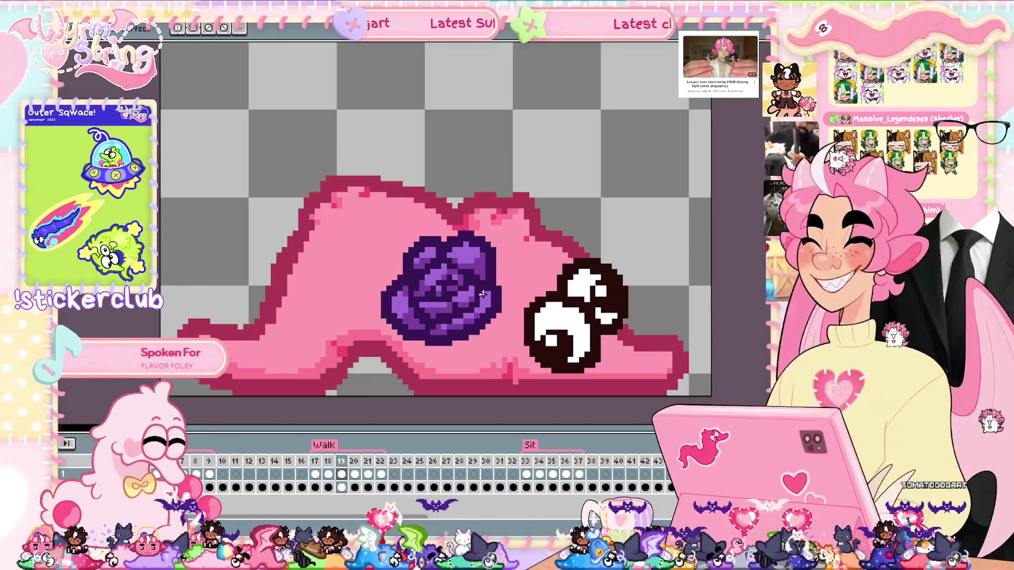
key("period")
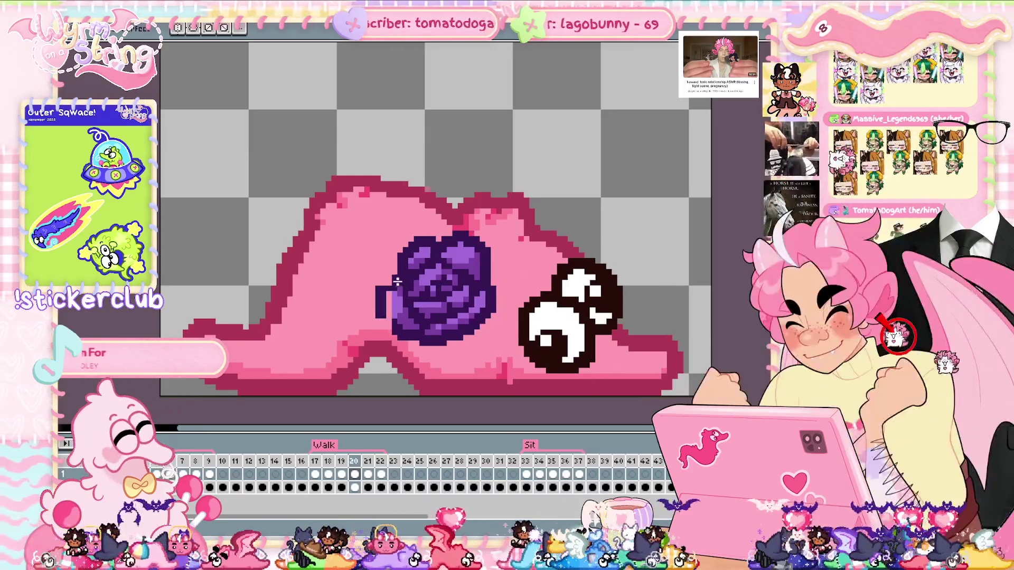
key("period")
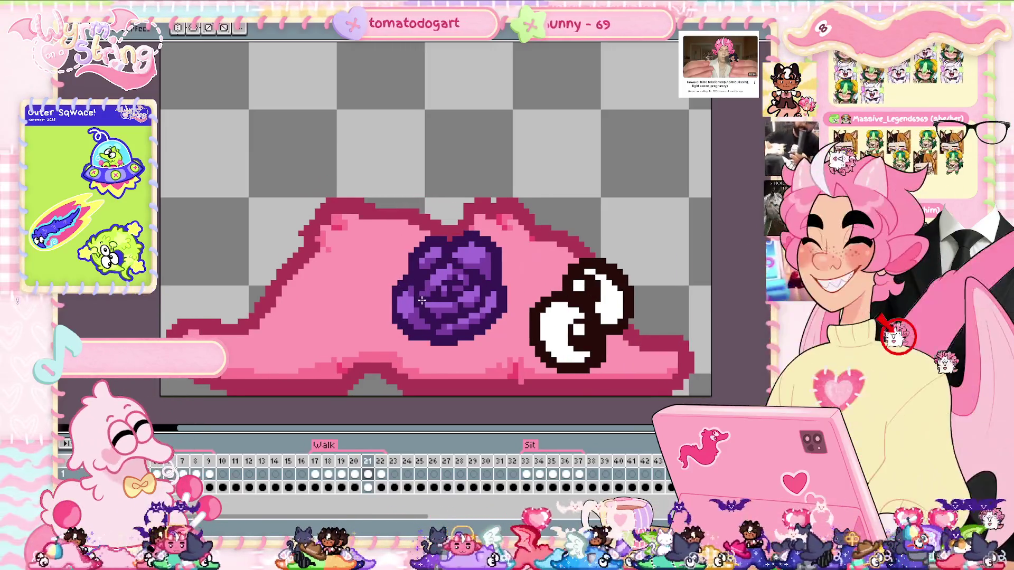
key("comma")
key("comma")
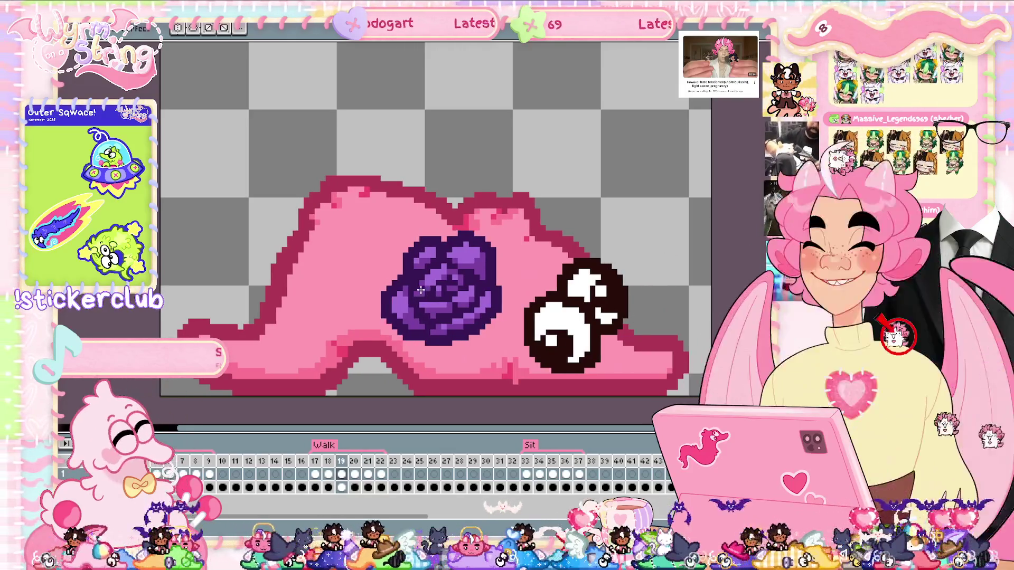
key("period")
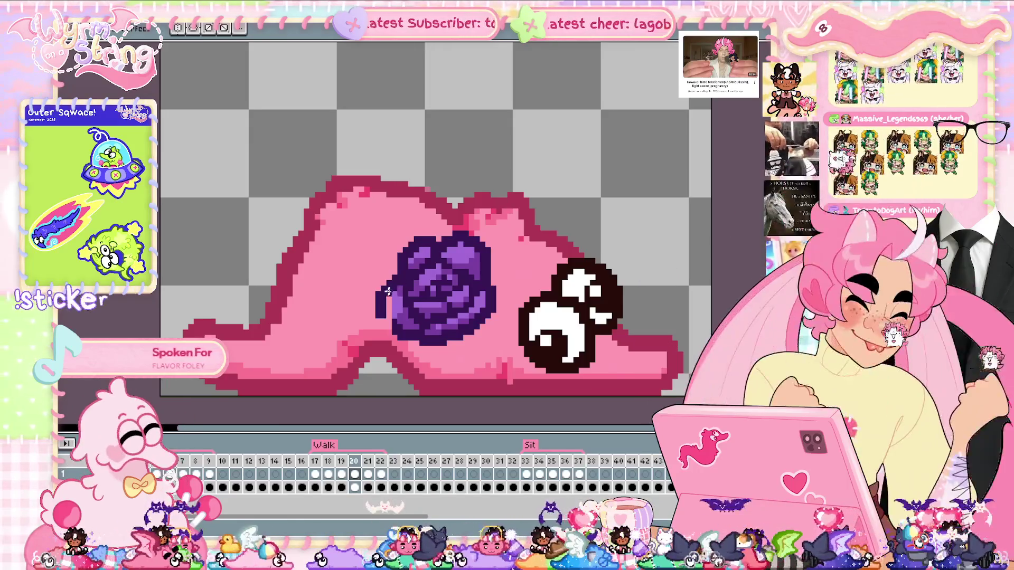
Step: Switch to the Move tool, check frame 20's cel, and replay the walk from frame 17
key("v")
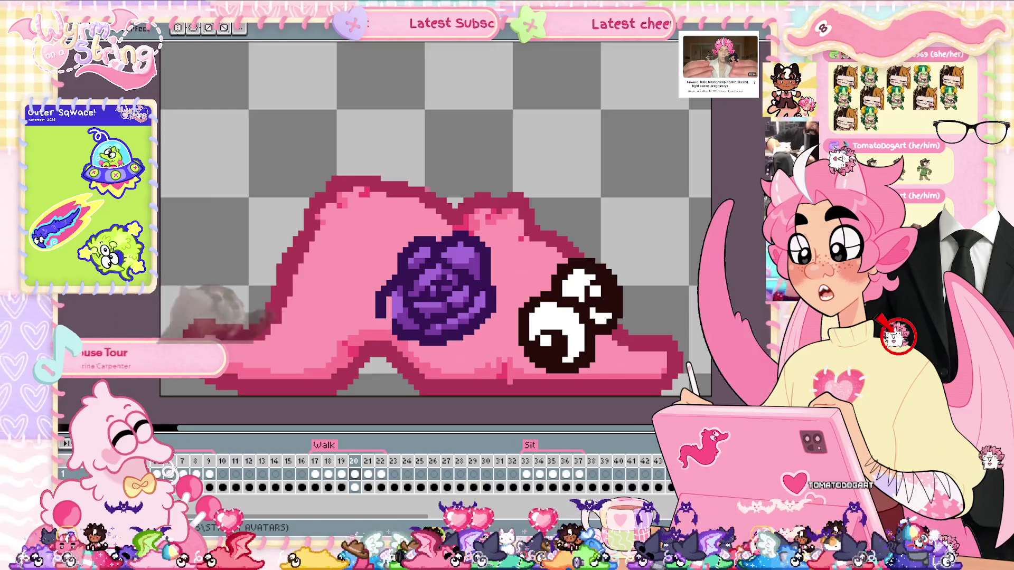
left_click(354, 474)
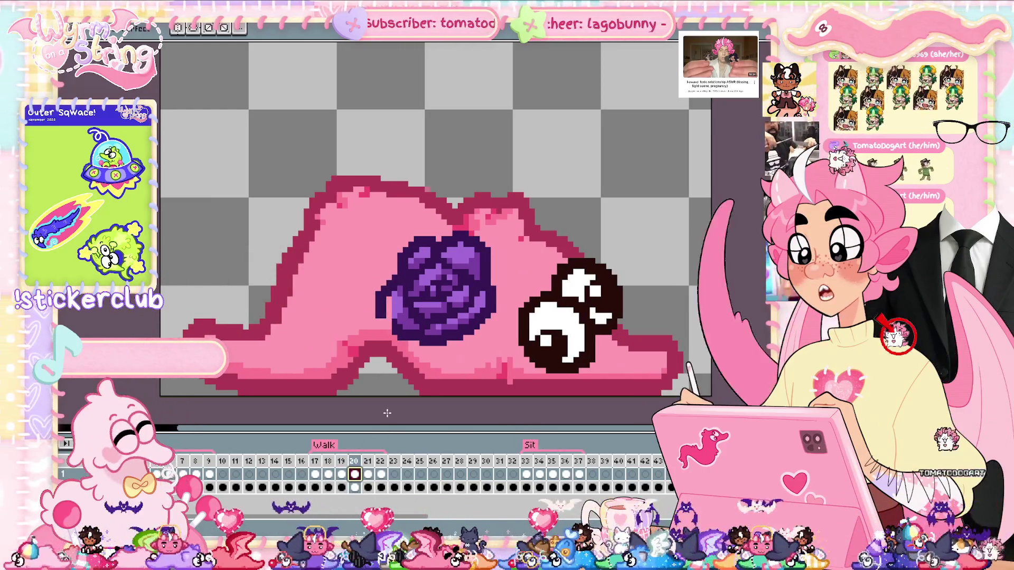
left_click(409, 316)
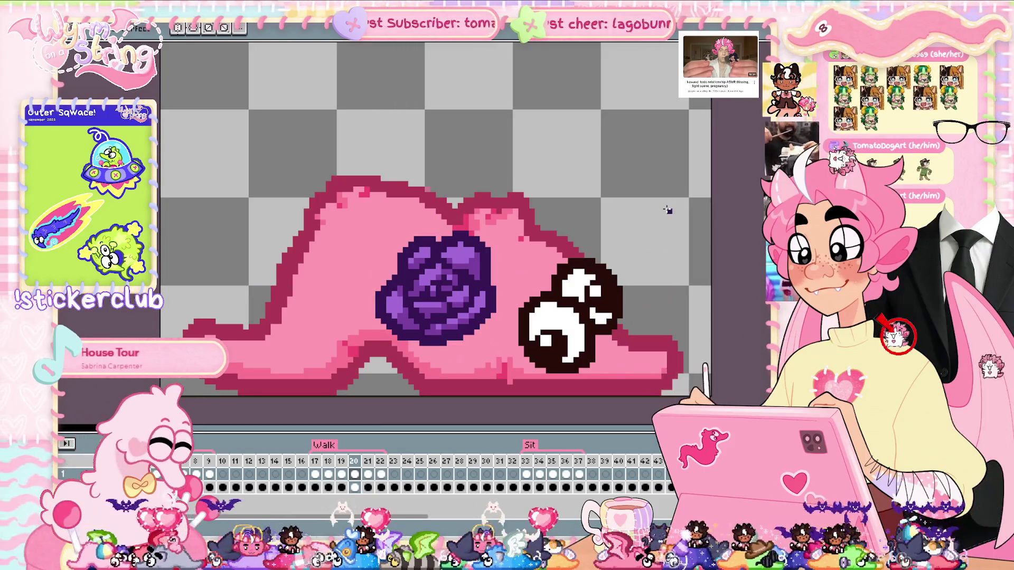
key("Right")
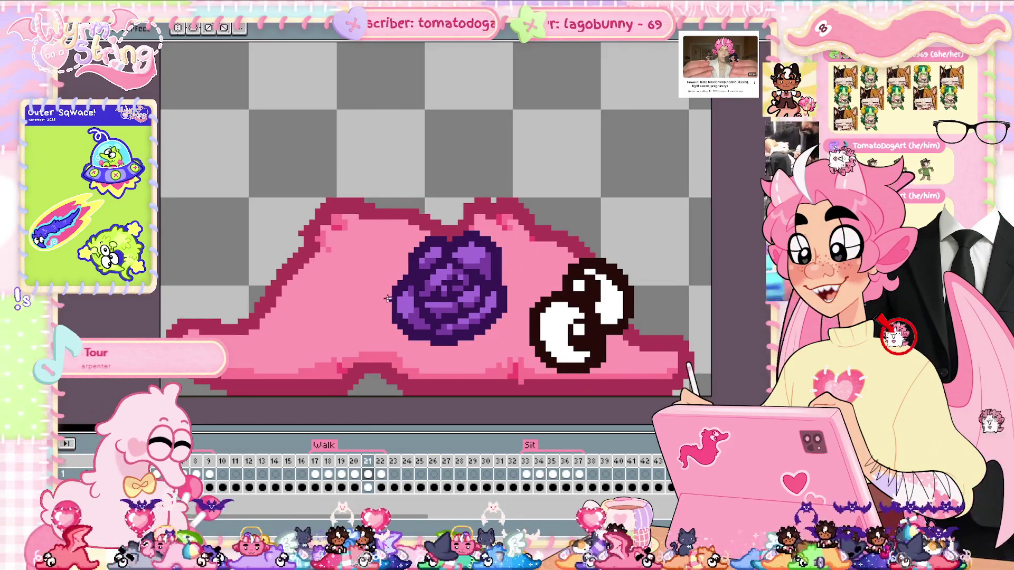
key("Right")
key("Left")
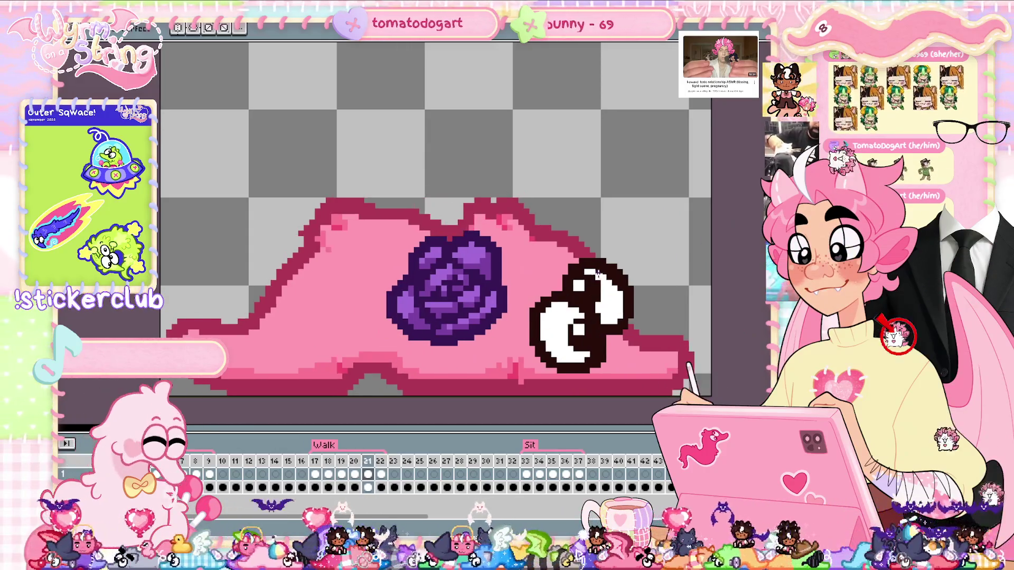
key("Right")
key("Right")
key("Right")
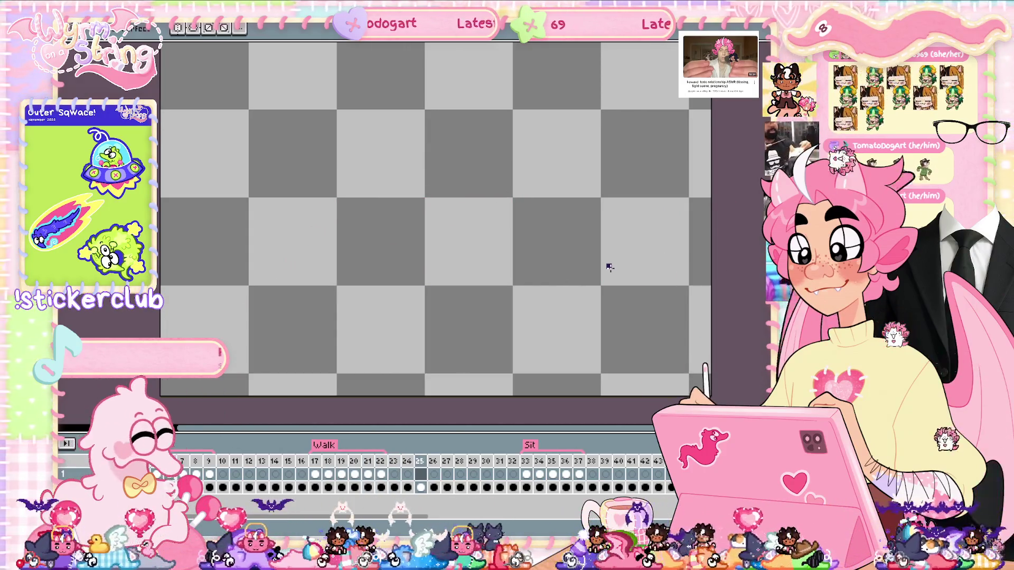
left_click(316, 475)
key("Return")
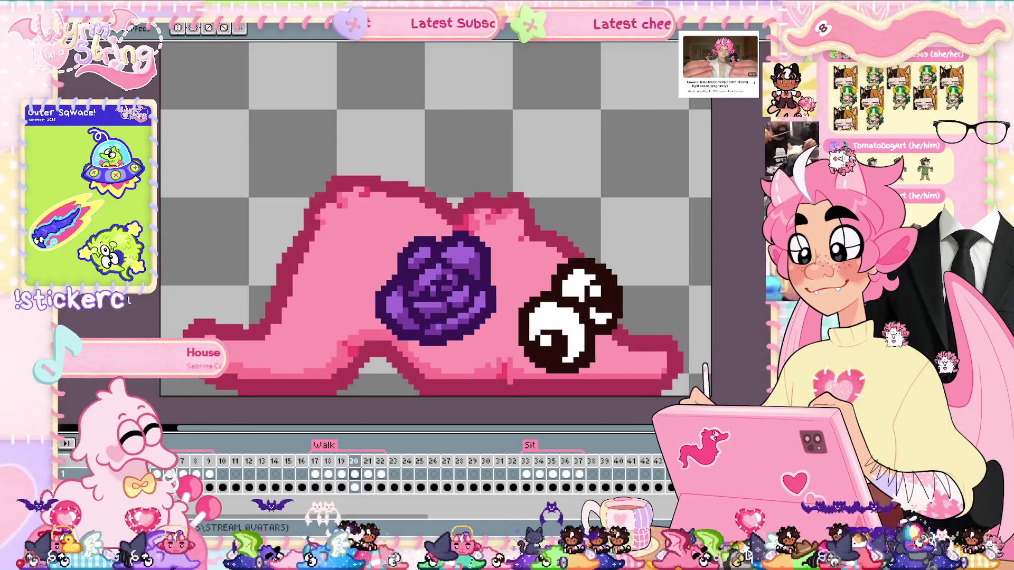
Step: Jump to frame 33 with g33 and move the rose up onto the slug's back on frame 34
type("g33")
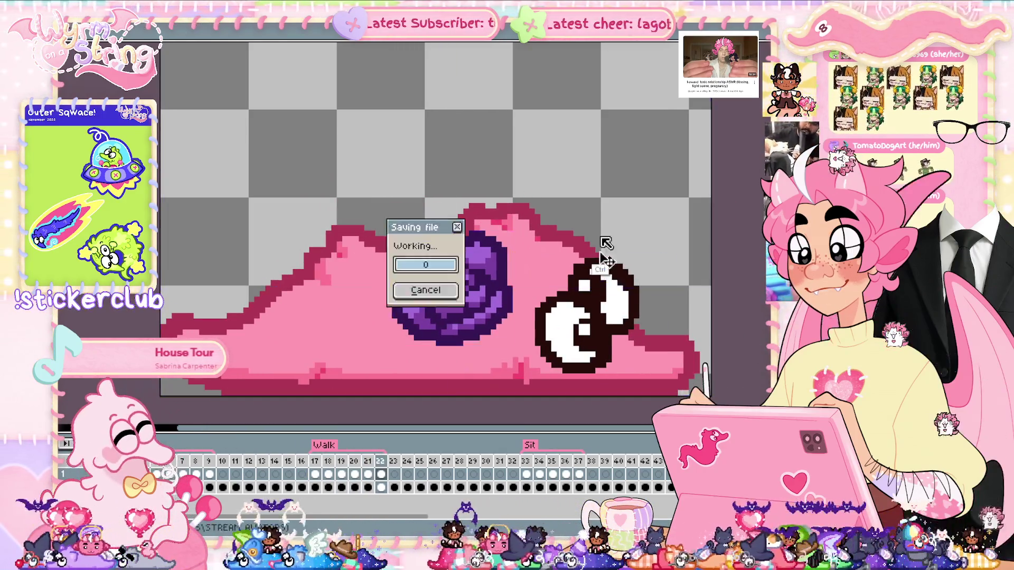
key("Return")
key("Right")
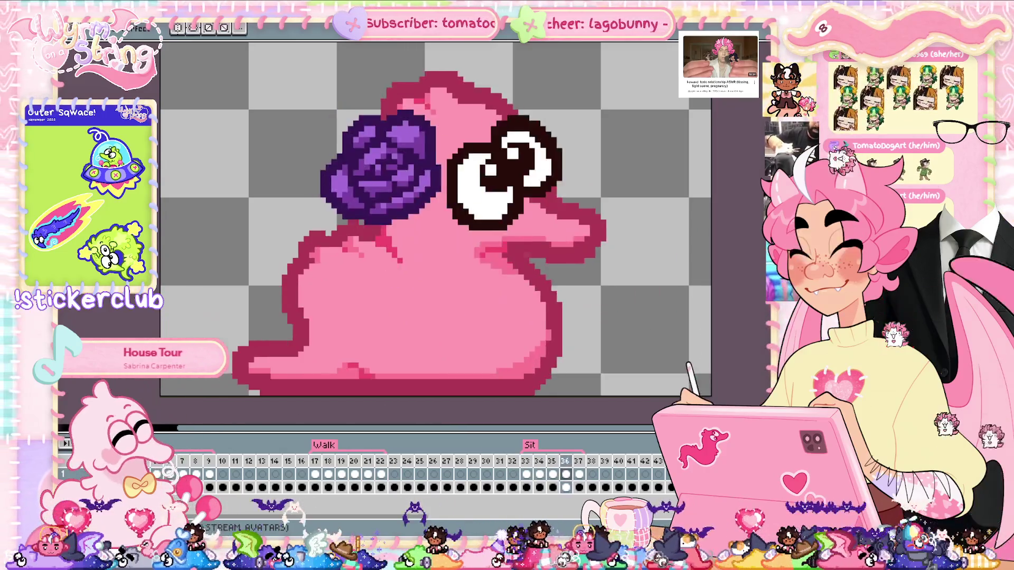
key("Right")
key("Left")
key("Left")
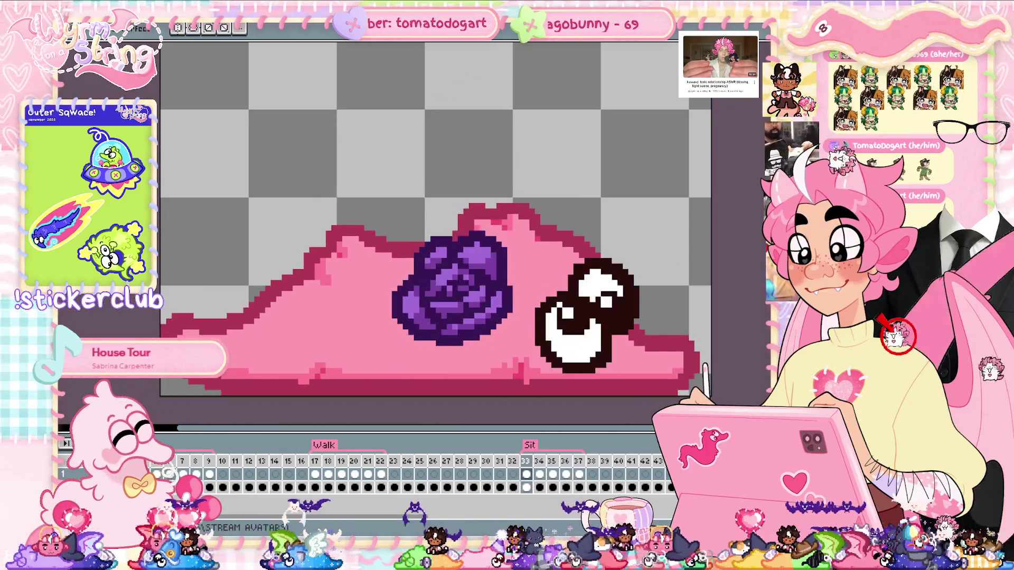
left_click(540, 475)
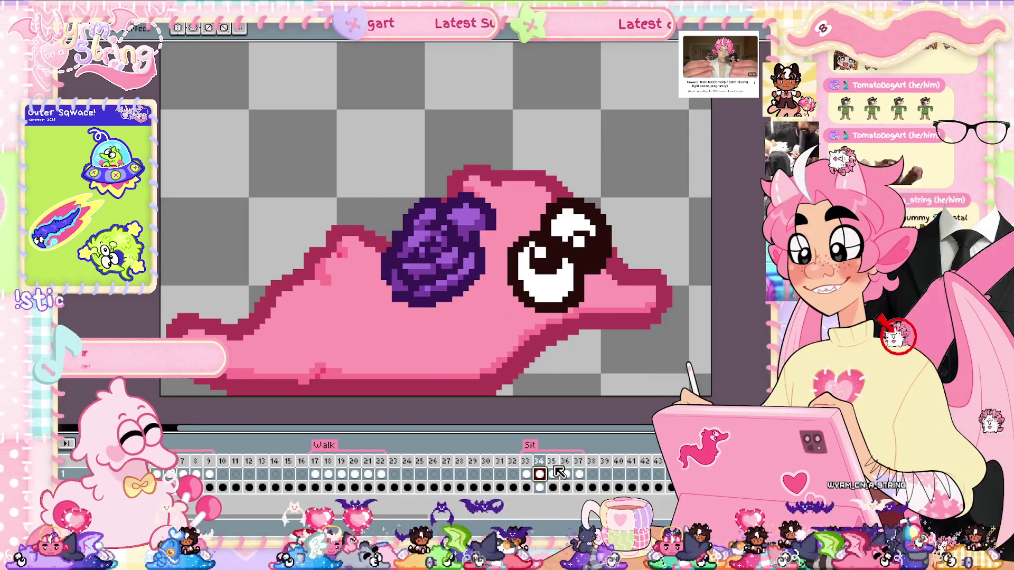
key("Left")
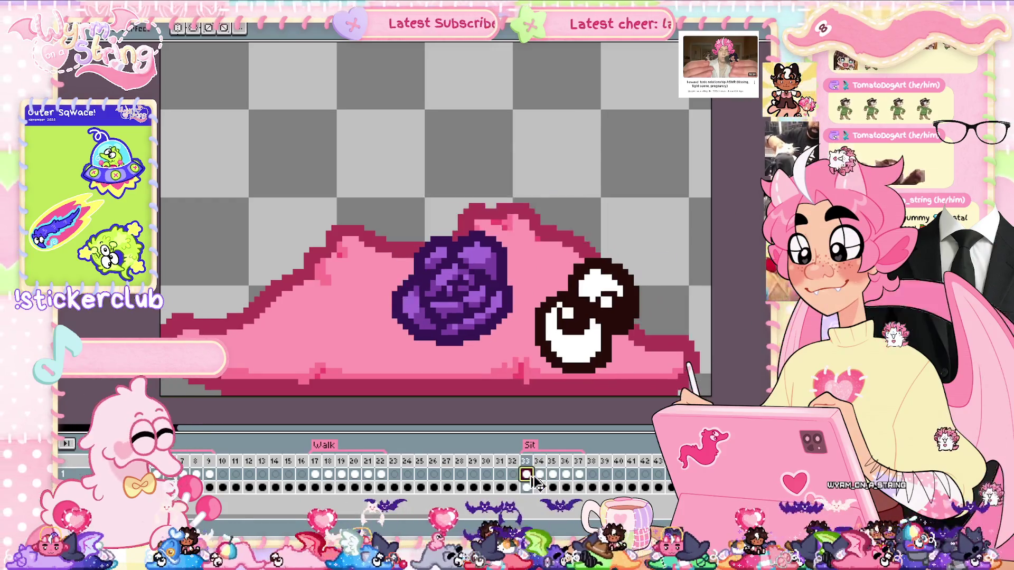
key("Right")
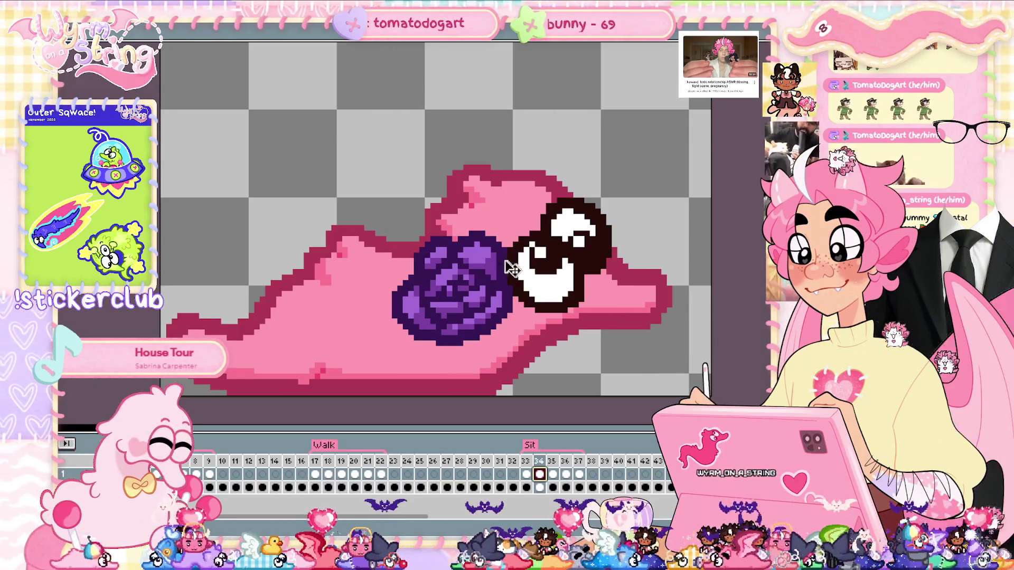
left_click_drag(464, 286, 443, 242)
Step: Step through frames 33–35 and play the animation to preview the rose placement
left_click(526, 474)
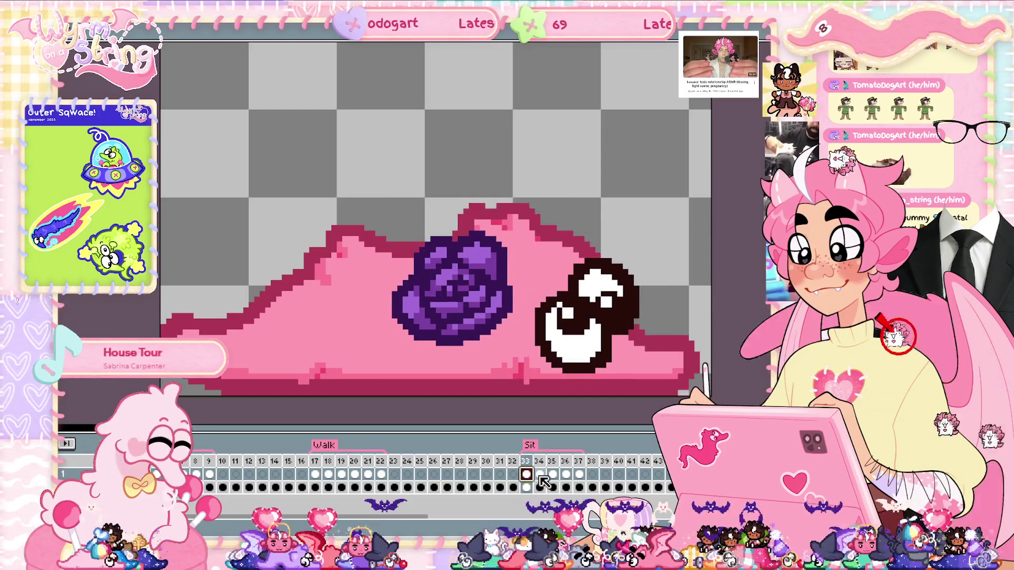
left_click(539, 474)
left_click(553, 474)
left_click(539, 474)
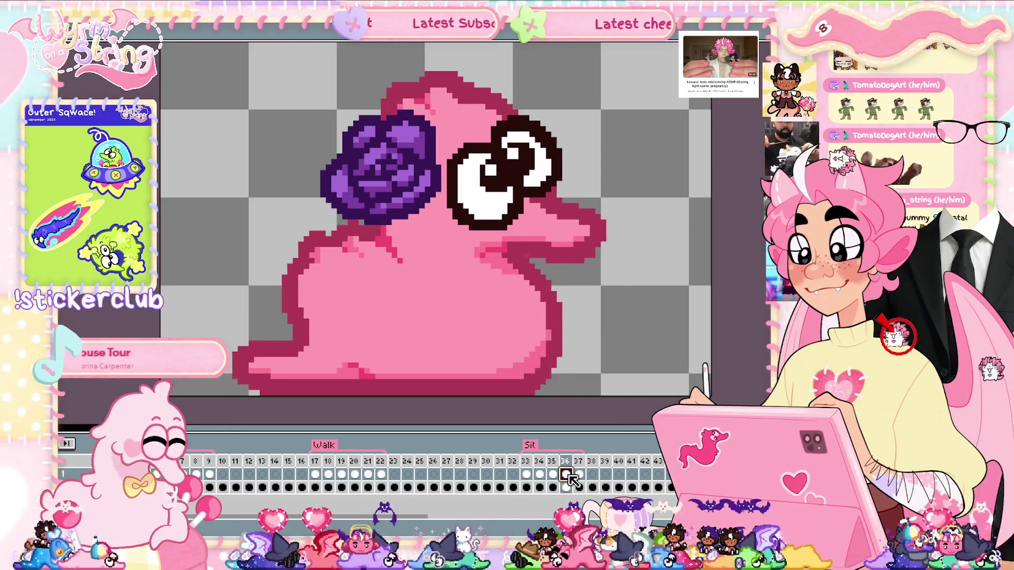
left_click(526, 474)
key("Right")
key("Right")
key("Right")
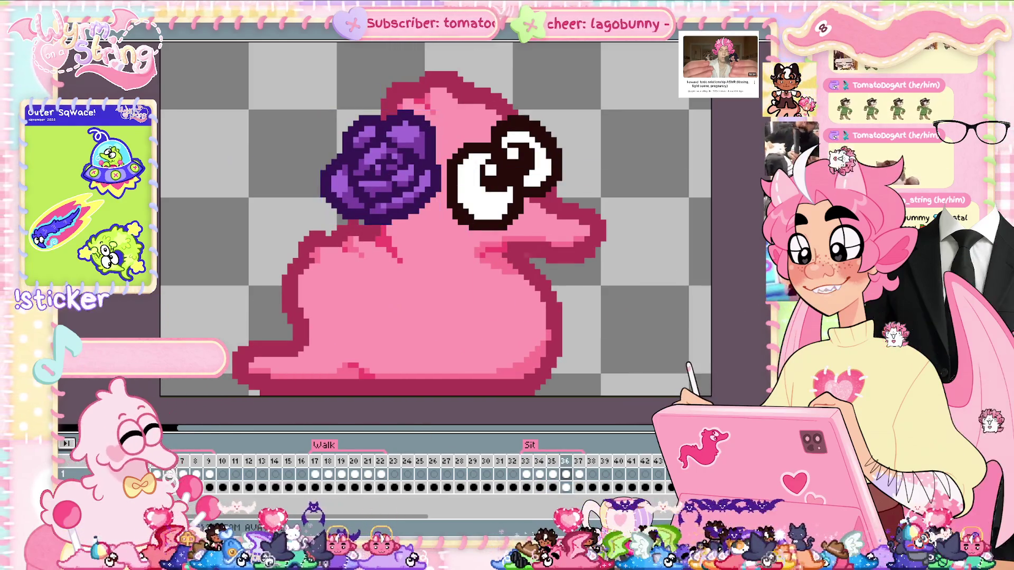
key("Return")
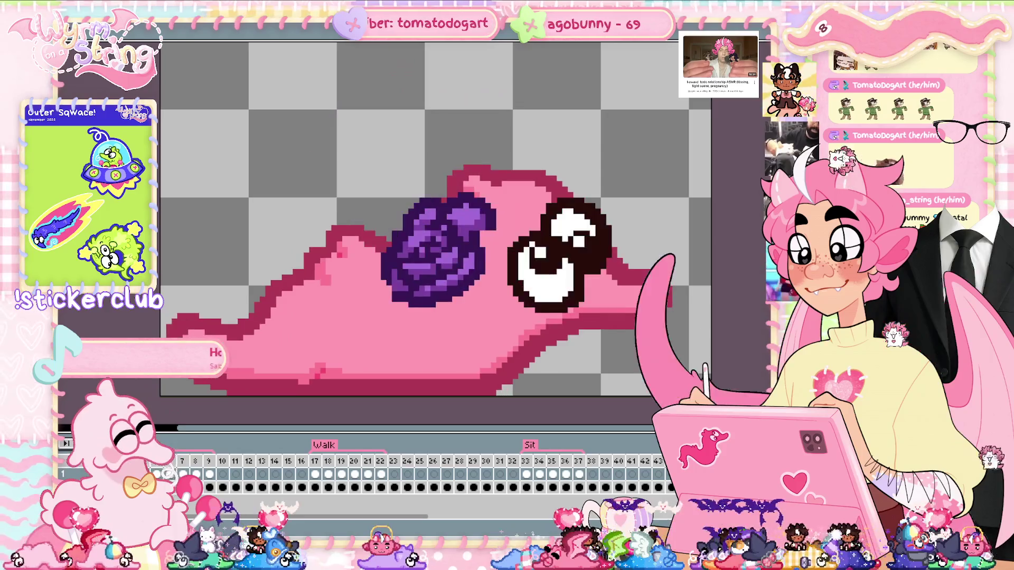
Step: On frame 34, undo stray timeline edits and nudge the rose one pixel right
left_click(539, 475)
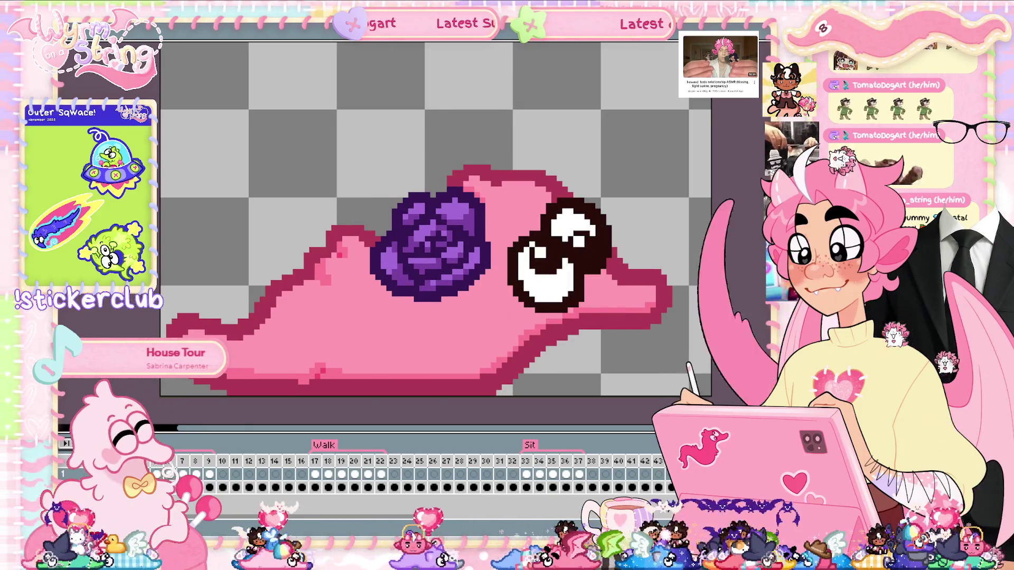
left_click(471, 504)
left_click_drag(412, 522, 525, 522)
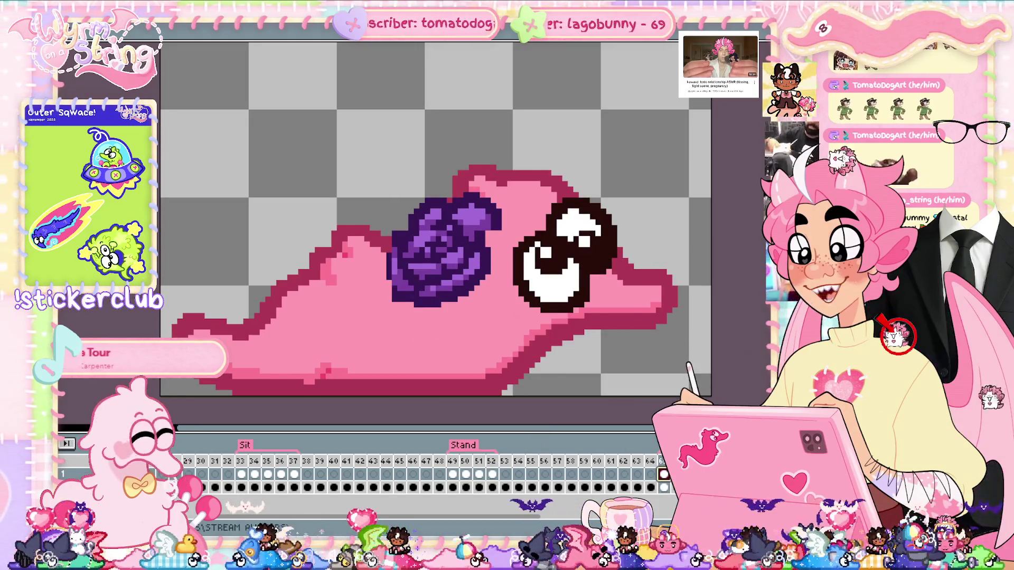
key("ctrl+z")
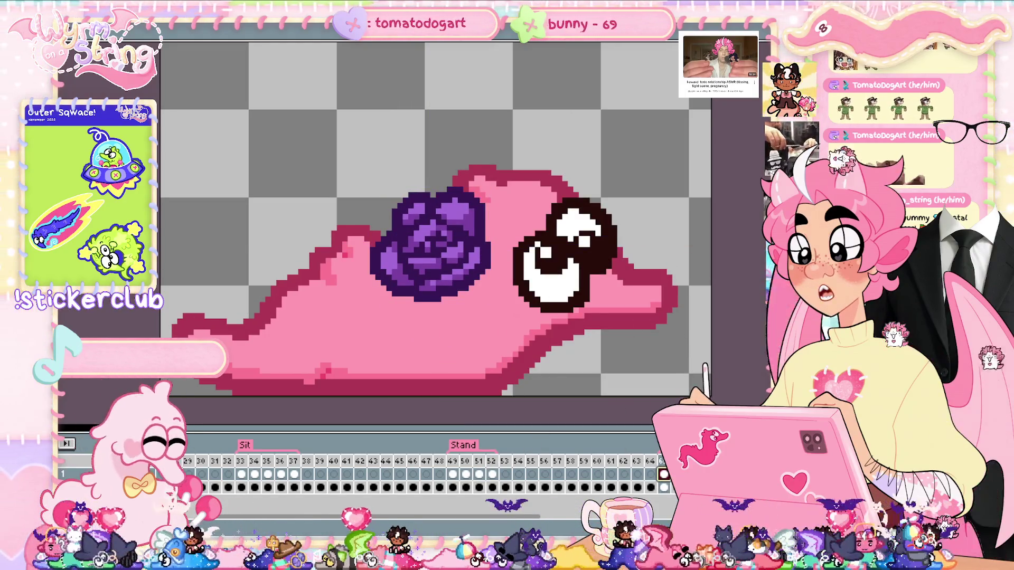
key("ctrl+z")
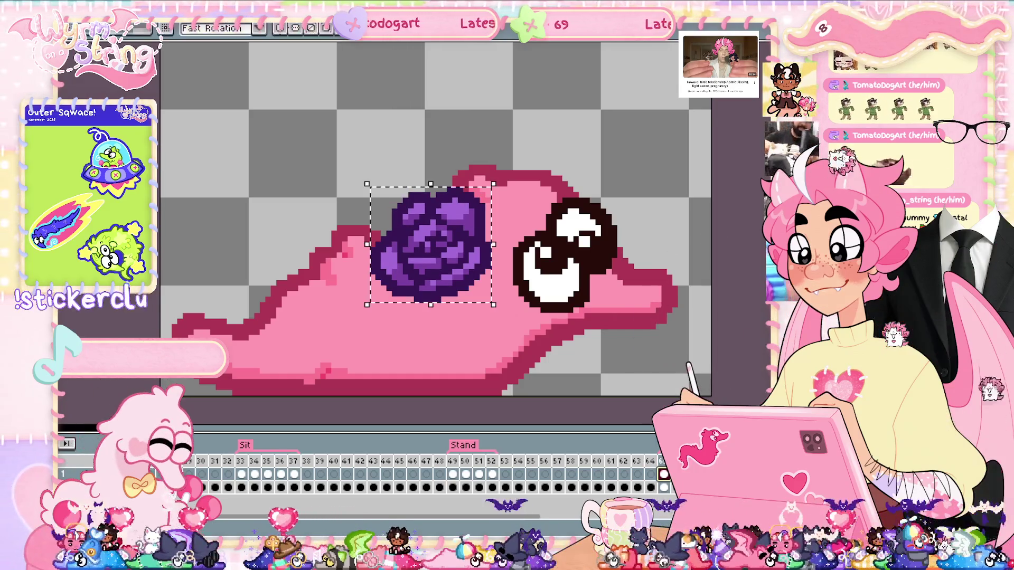
key("Right")
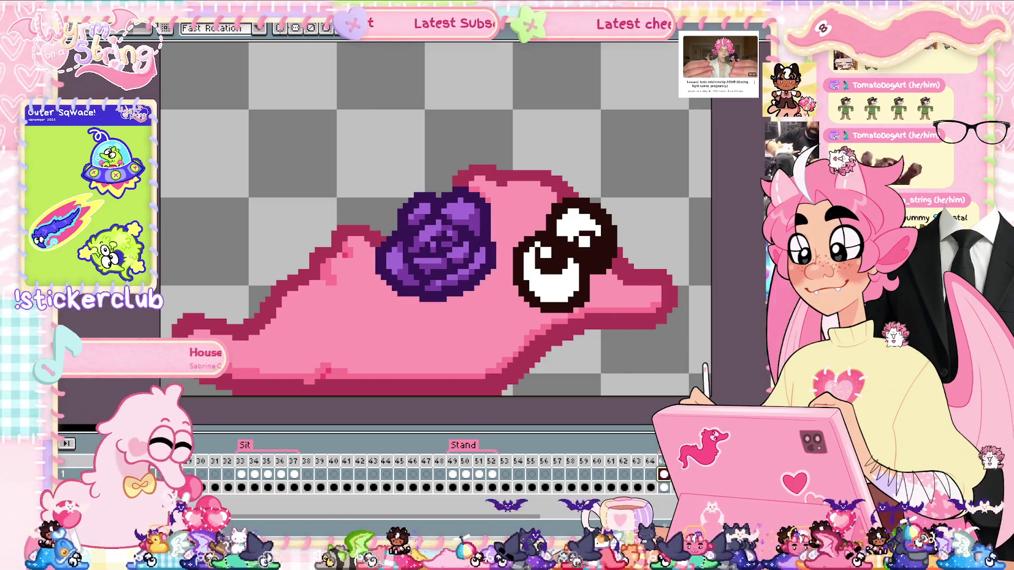
scroll(405, 275, "down", 5)
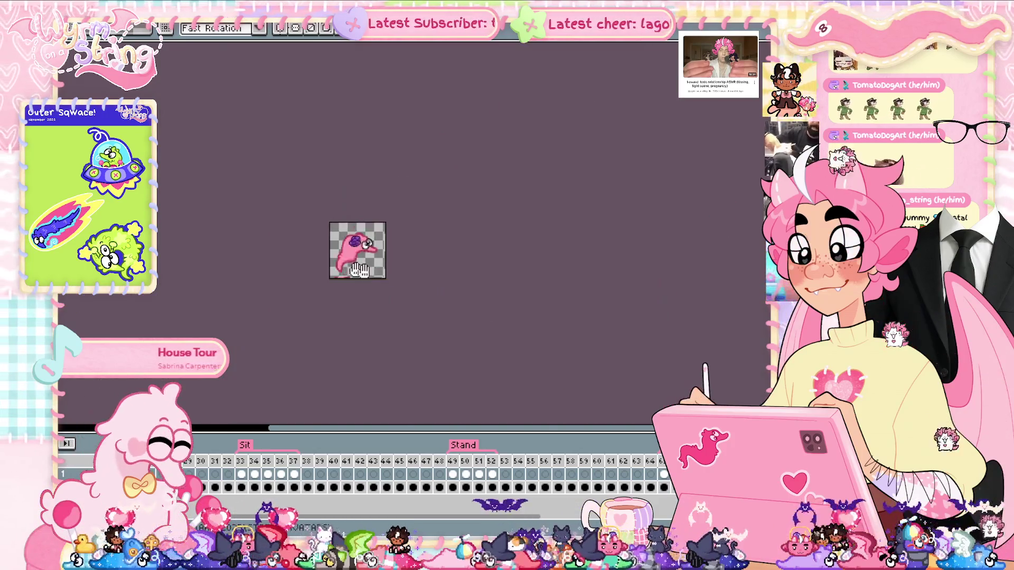
scroll(437, 284, "up", 2)
key("Return")
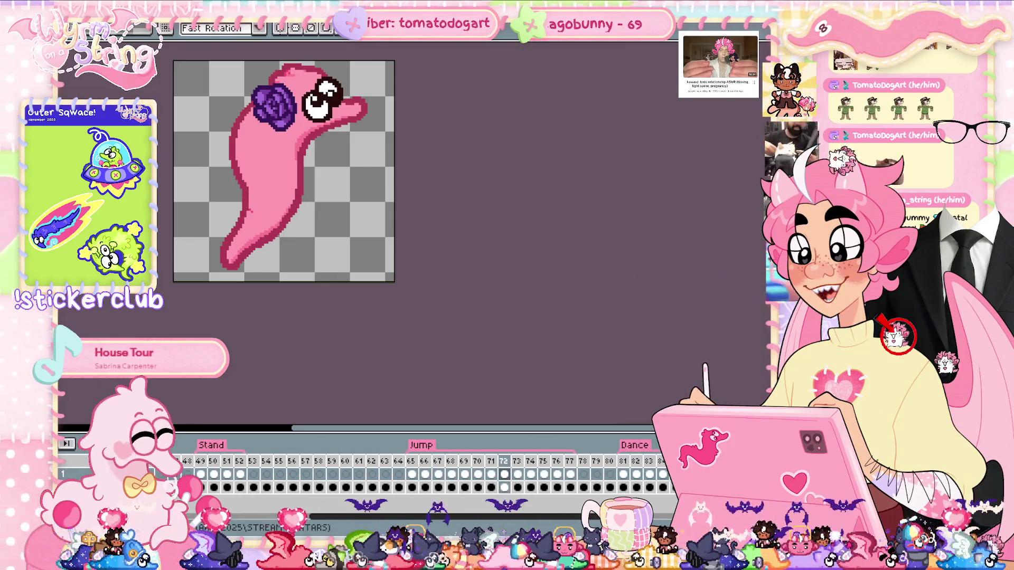
left_click(66, 443)
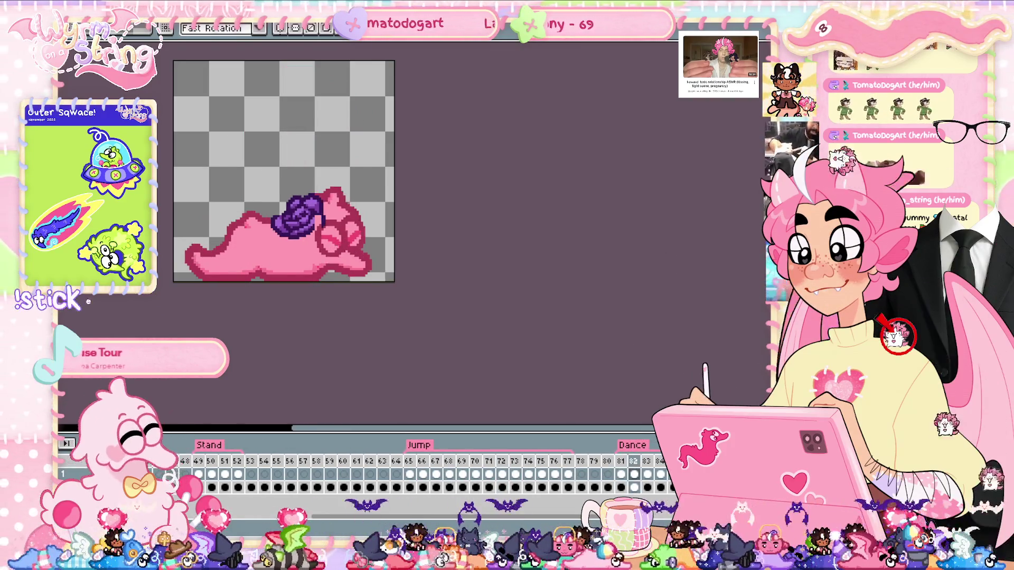
mouse_move(258, 270)
left_mouse_down()
mouse_move(369, 344)
mouse_move(391, 317)
mouse_move(467, 352)
left_mouse_up()
scroll(392, 317, "up", 1)
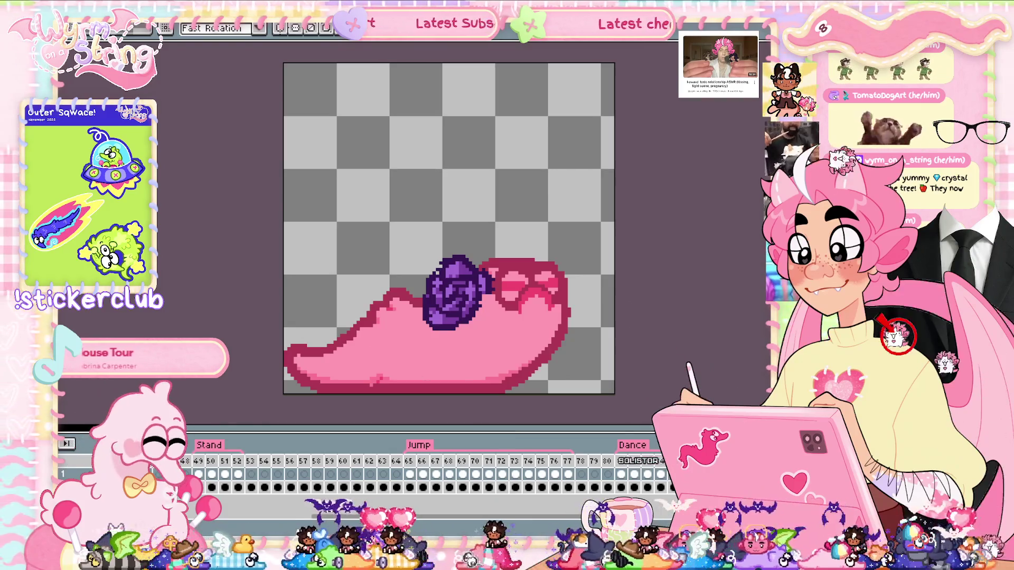
key("Return")
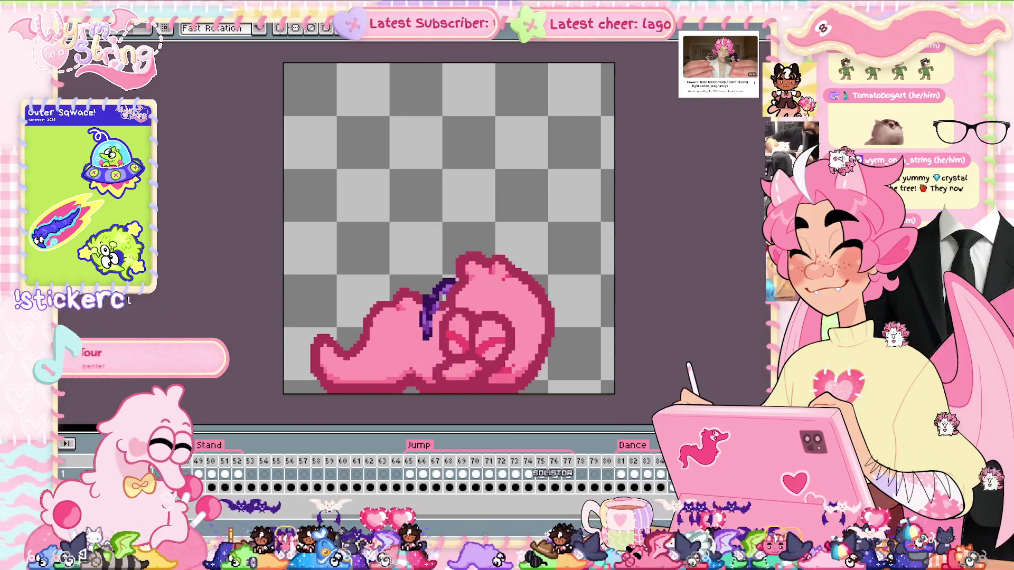
scroll(586, 321, "up", 1)
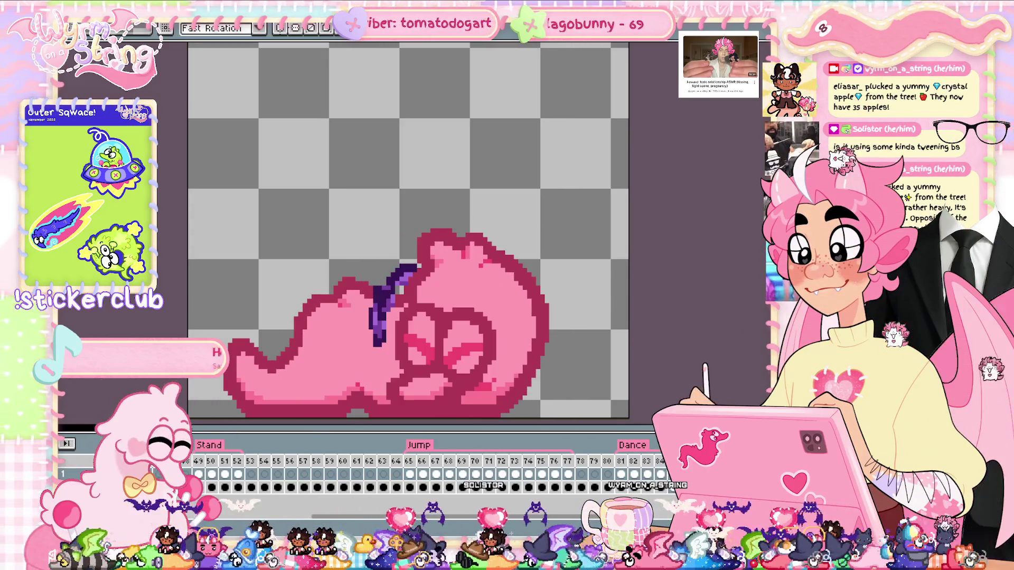
left_click(629, 474)
left_click(660, 474)
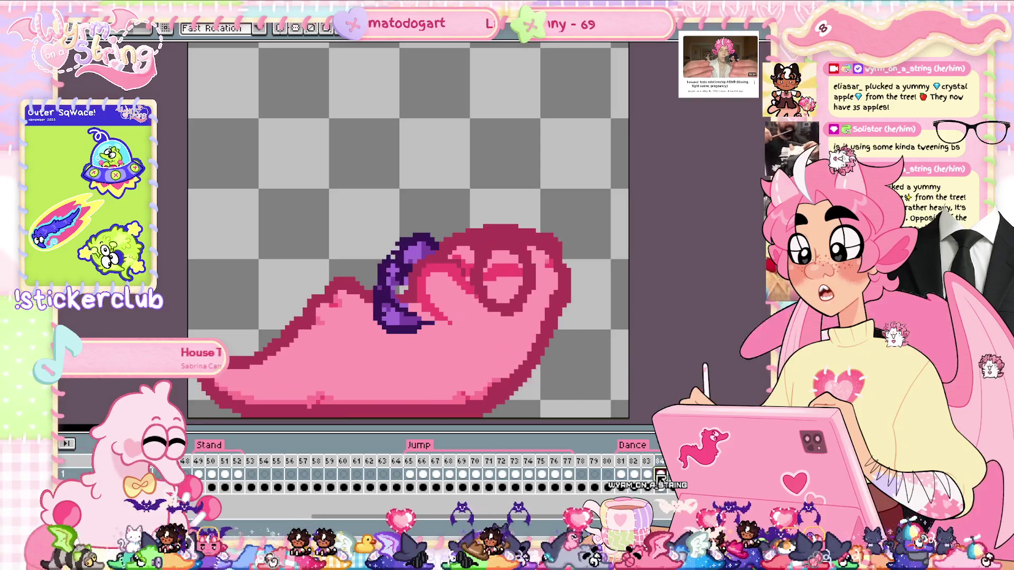
left_click(622, 474)
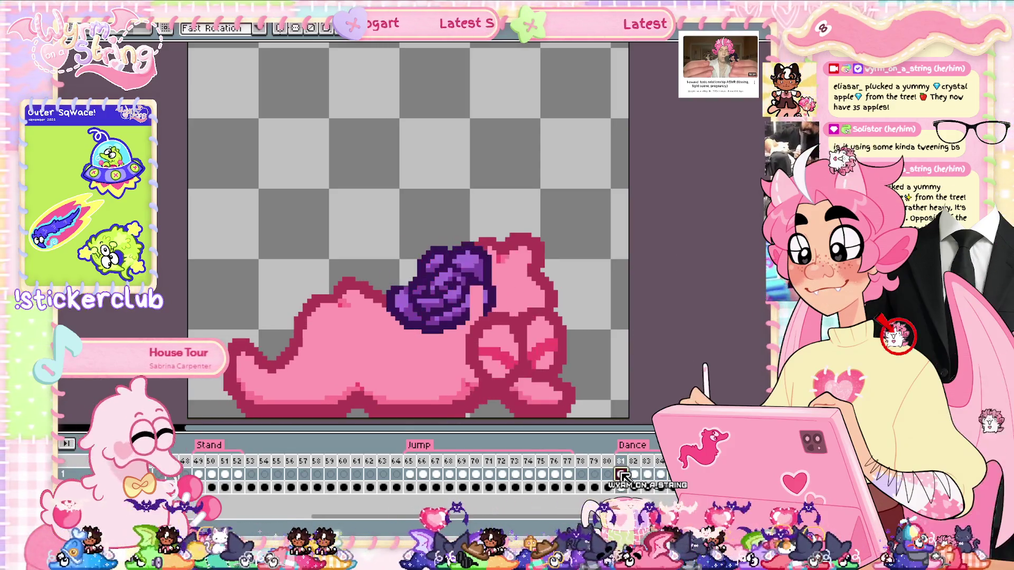
left_click_drag(622, 474, 660, 474)
key("Return")
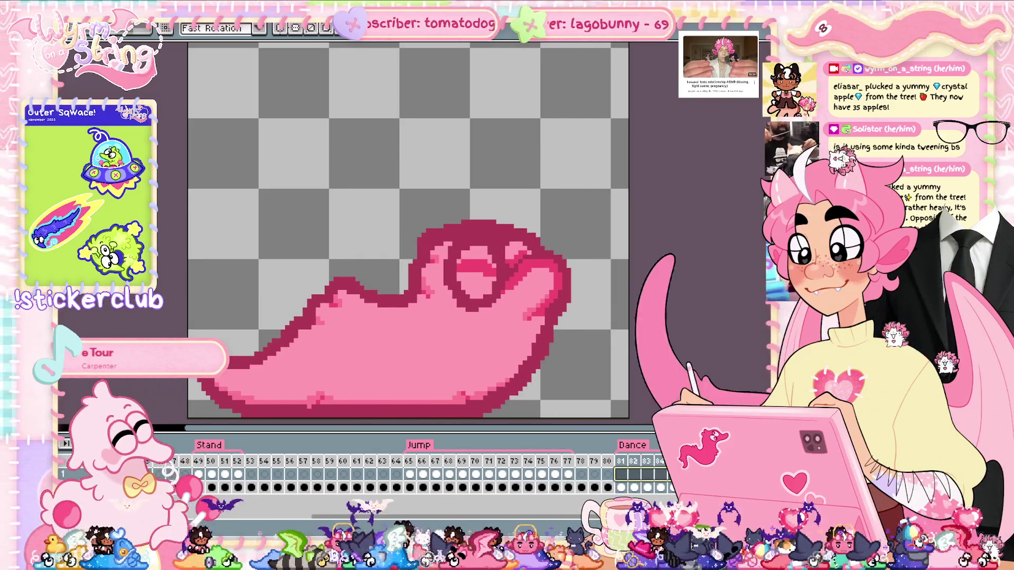
scroll(582, 251, "down", 1)
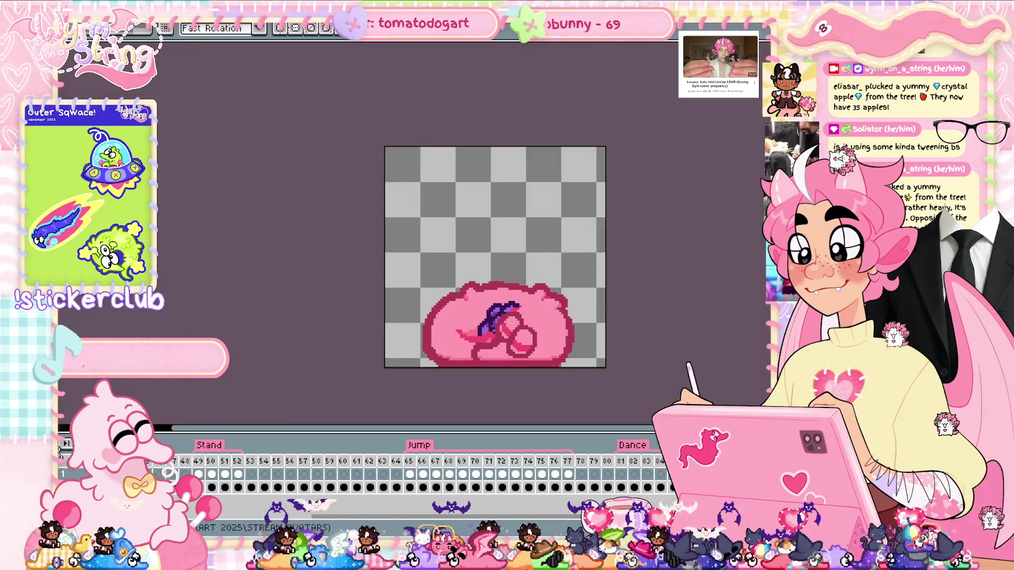
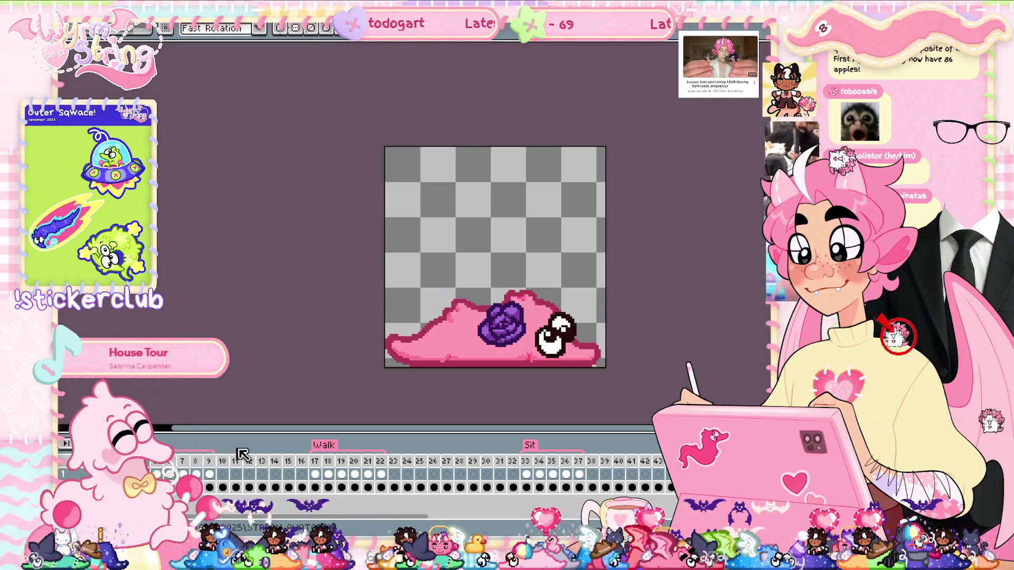
Step: Check Walk frame 17 and the Sit pose, then show frame 81, the first Dance frame
left_click(316, 474)
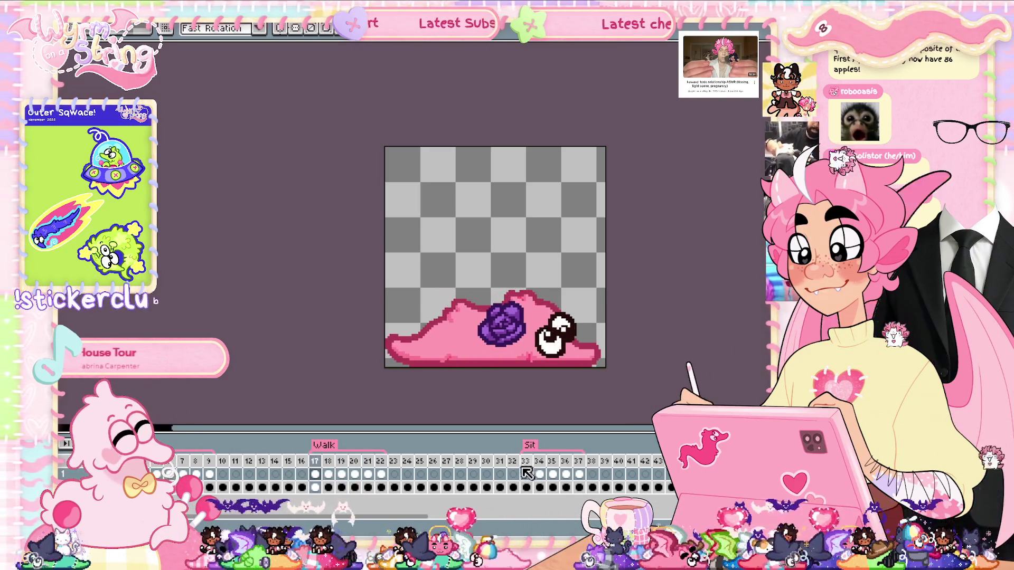
left_click(527, 474)
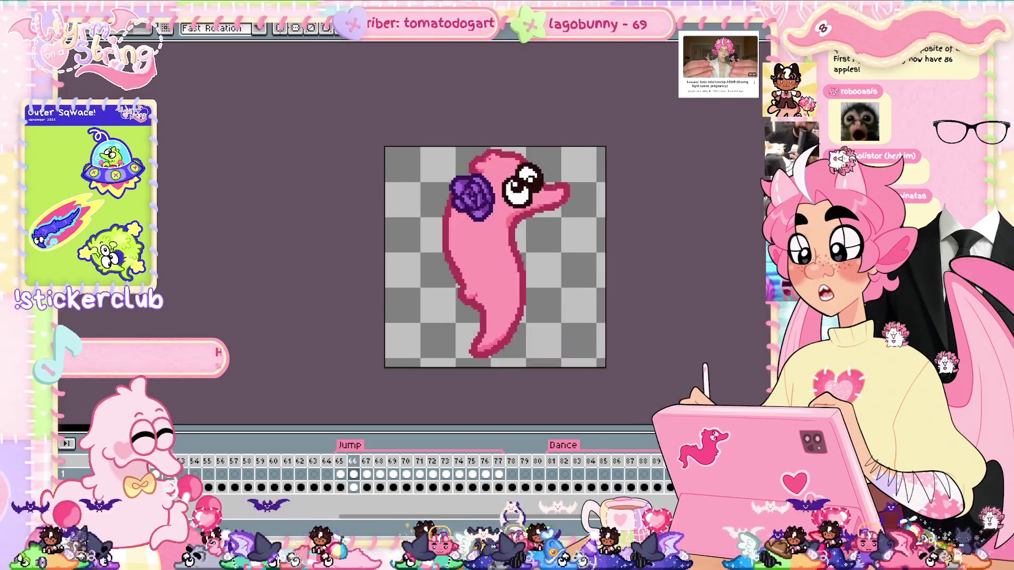
scroll(594, 520, "left", 10)
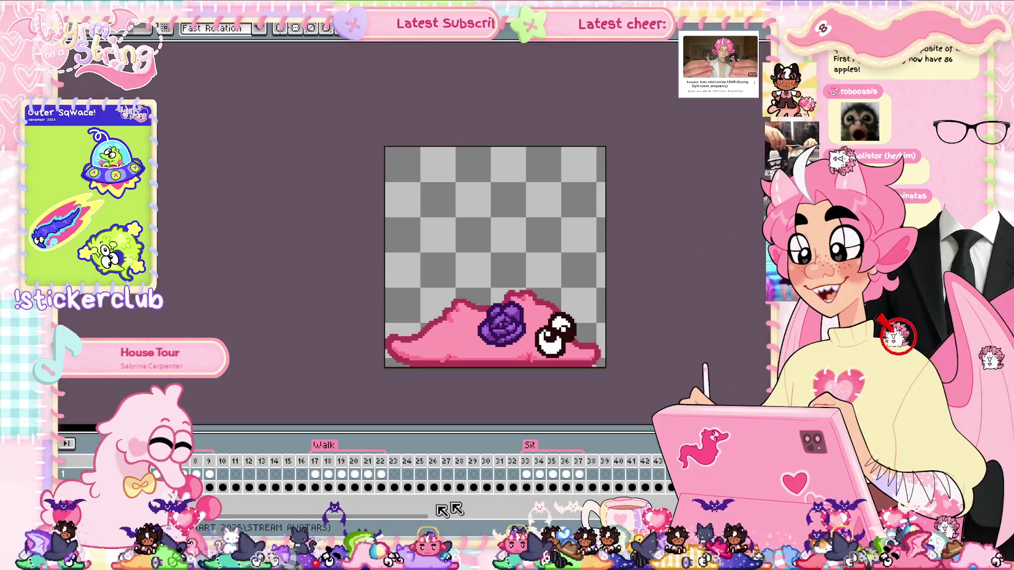
scroll(443, 510, "right", 10)
left_click(577, 475)
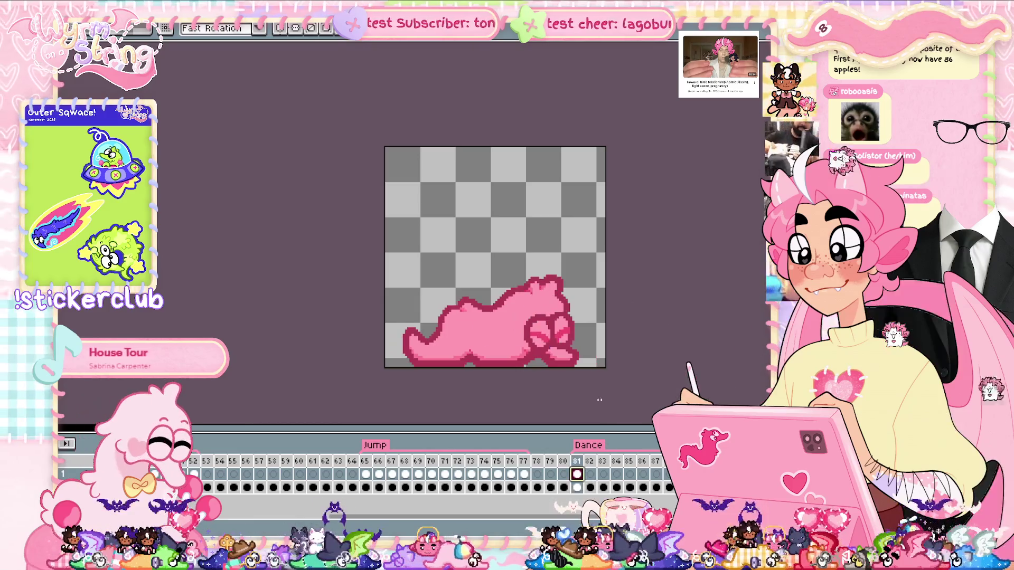
scroll(559, 365, "up", 1)
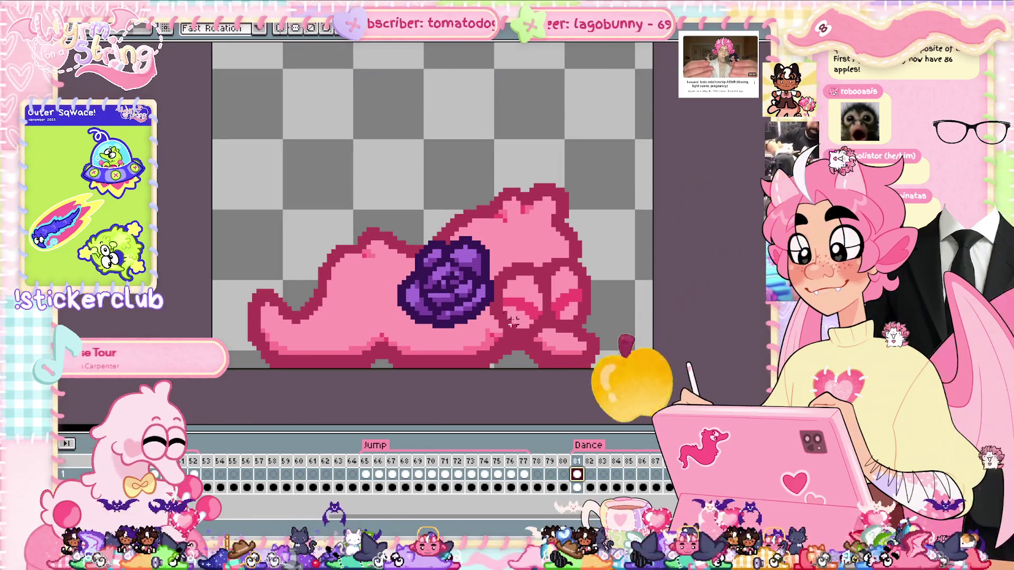
Step: Move the purple rose up onto the slug's back on frames 81 and 82
left_click(476, 296)
left_click_drag(475, 295, 497, 259)
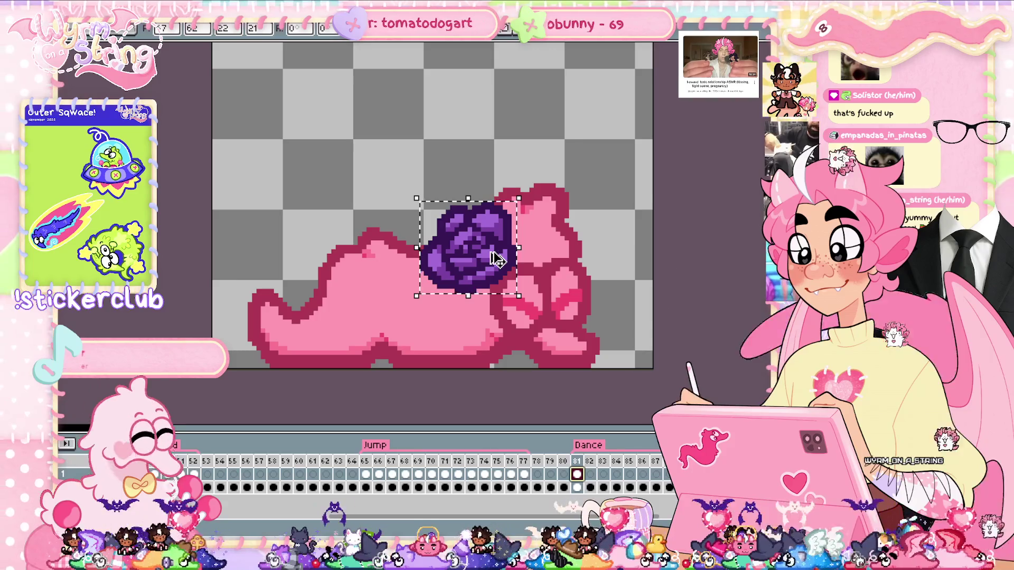
left_click(590, 474)
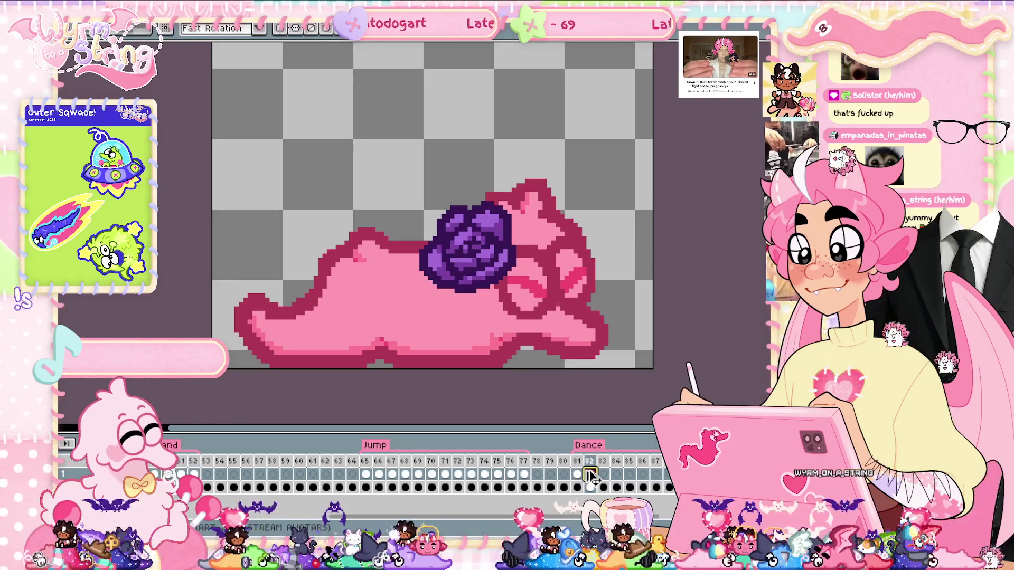
left_click_drag(470, 248, 465, 243)
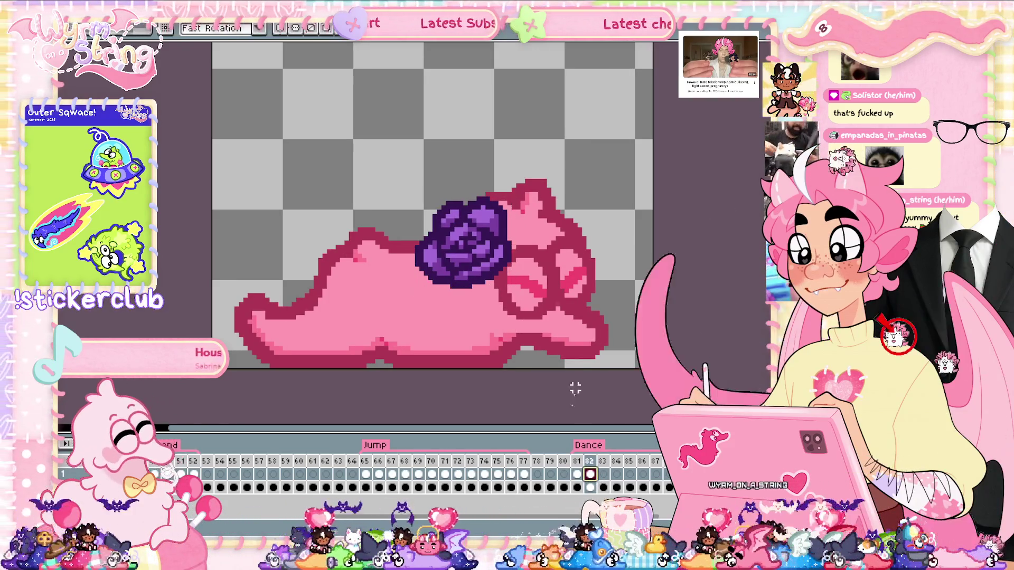
left_click(602, 475)
left_click(589, 475)
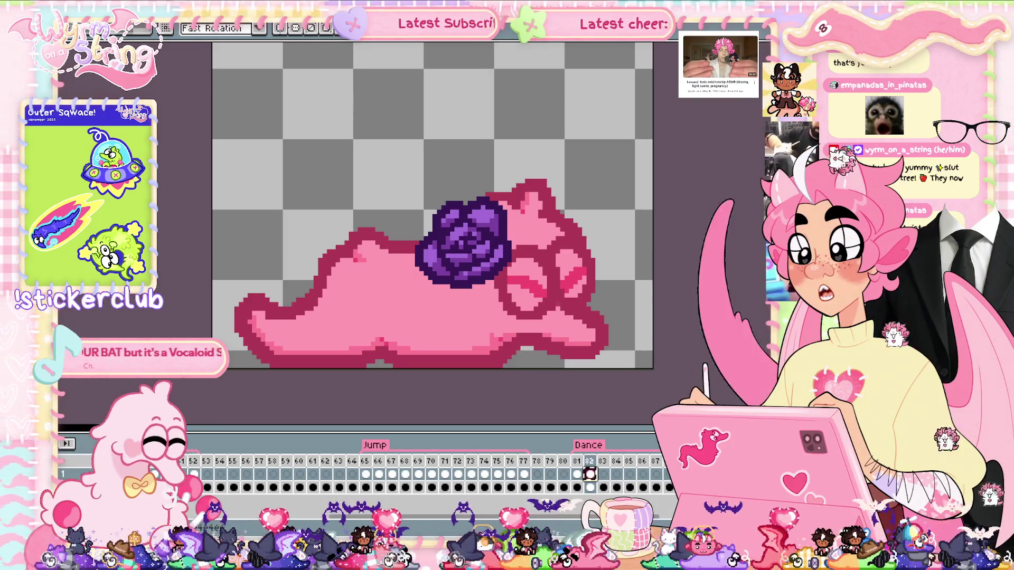
Step: On frame 83, shift the rose left and rotate it to a 45° angle
left_click(604, 475)
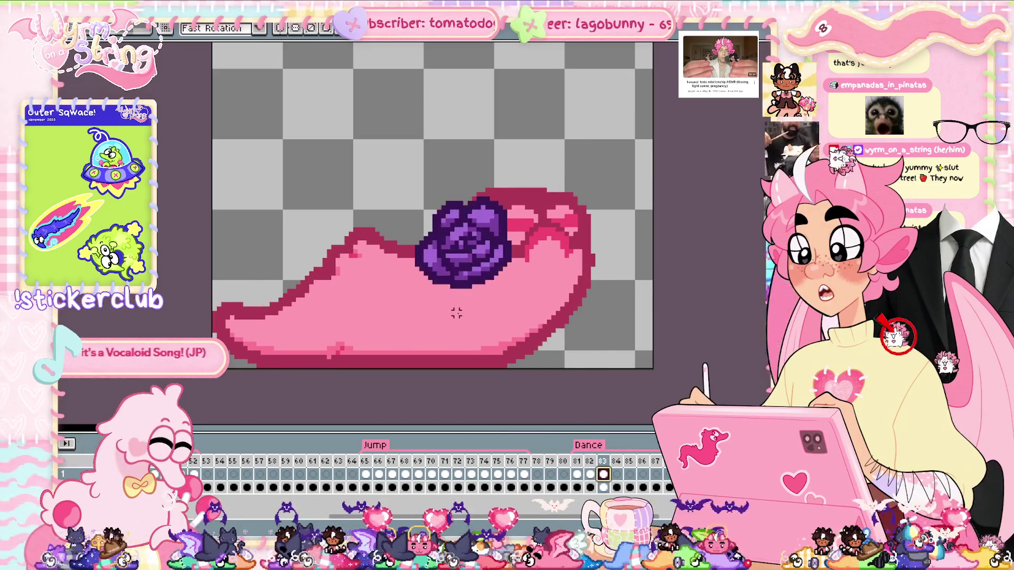
left_click_drag(477, 261, 459, 265)
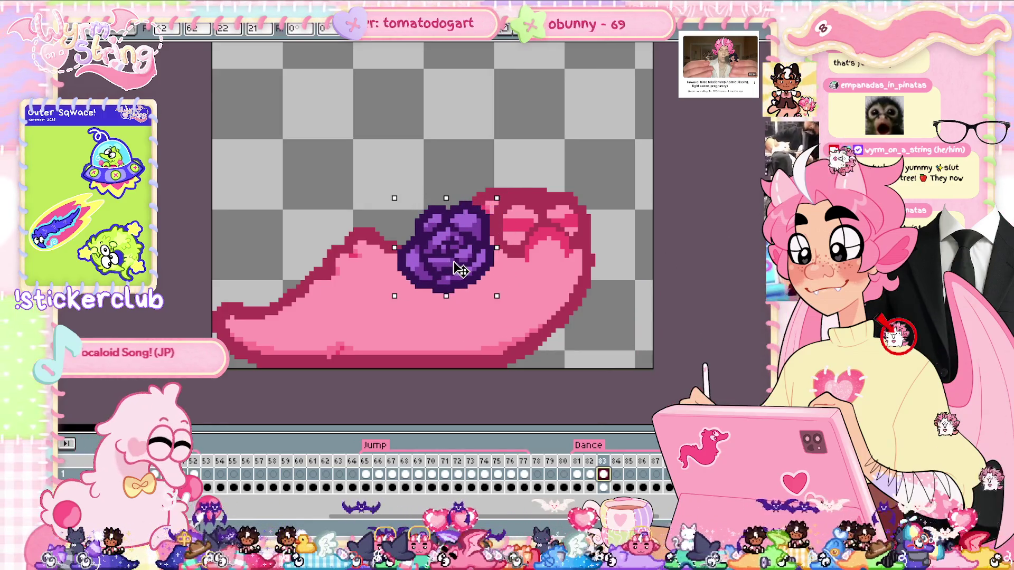
left_click_drag(527, 183, 492, 156)
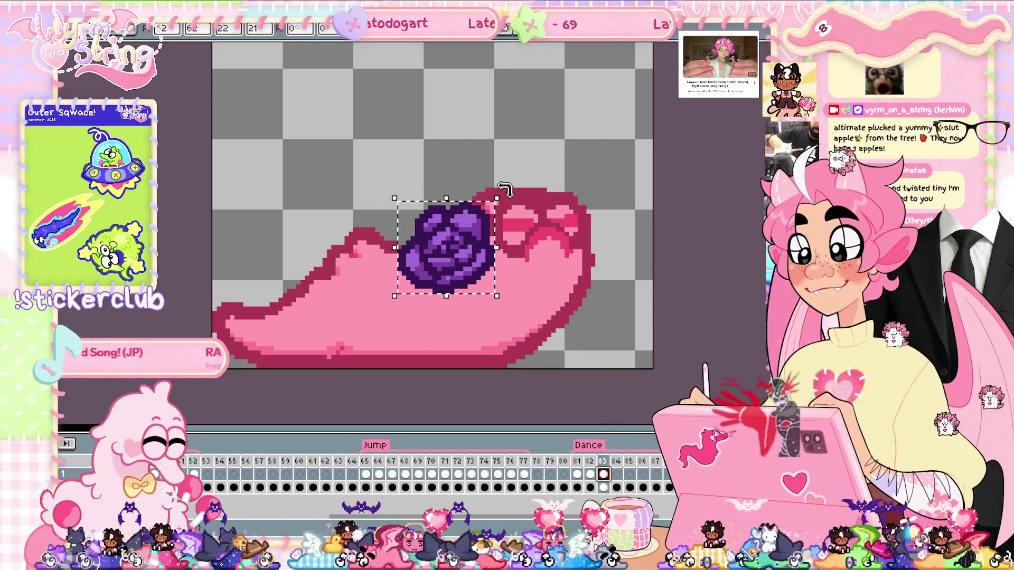
double_click(296, 29)
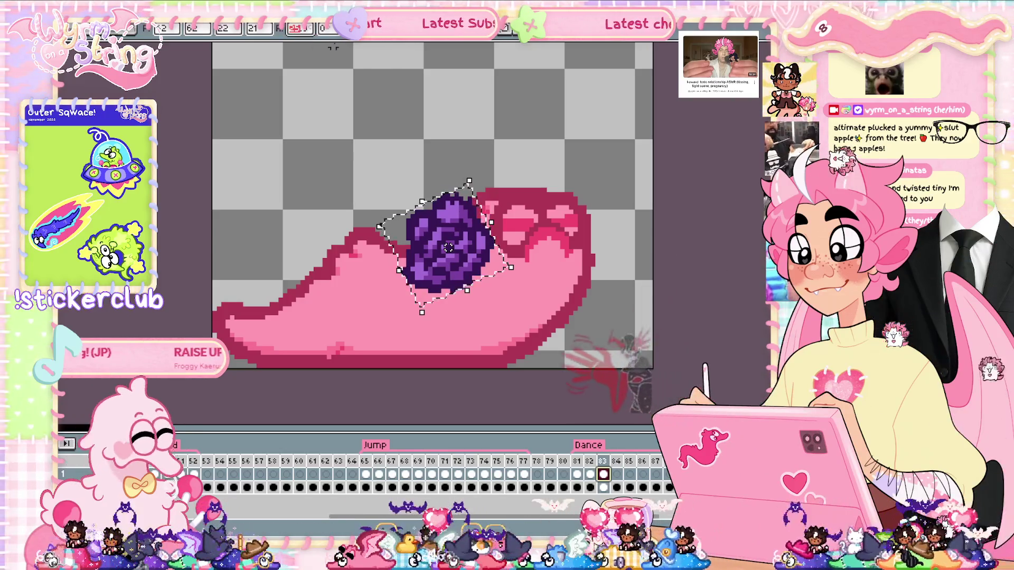
type("45")
key("Return")
left_click_drag(475, 259, 471, 270)
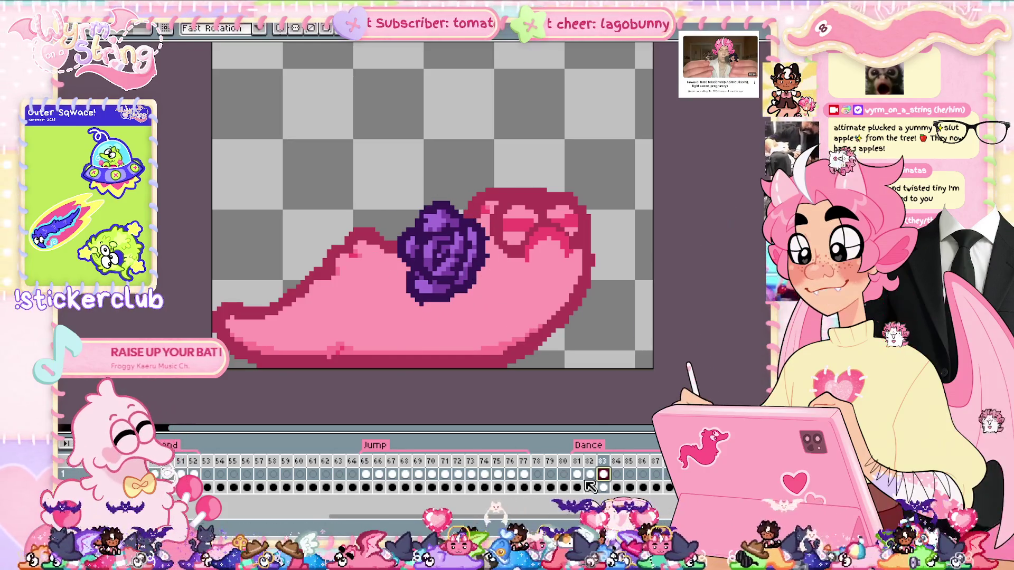
left_click(590, 475)
left_click(603, 474)
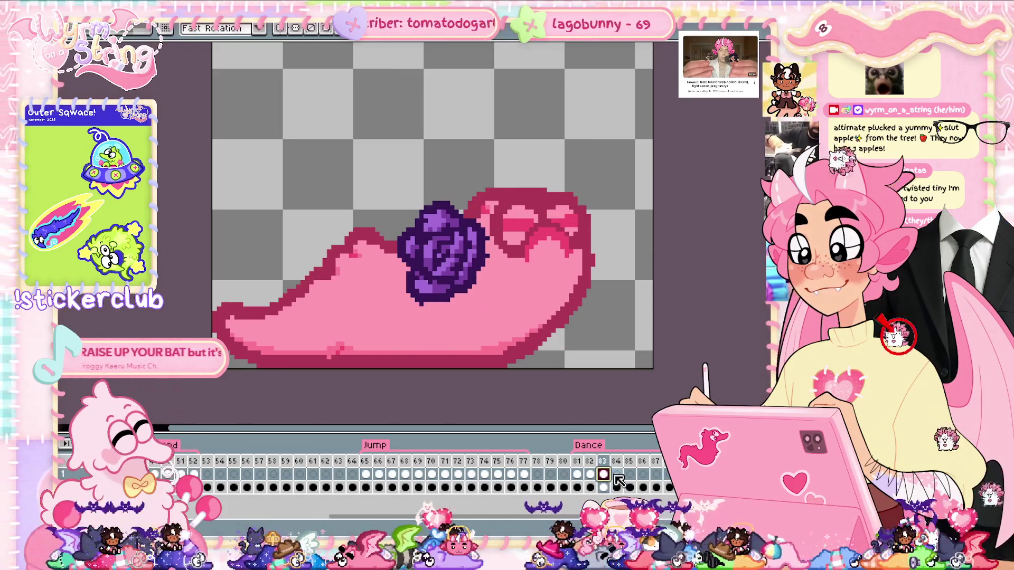
key("ctrl+shift+d")
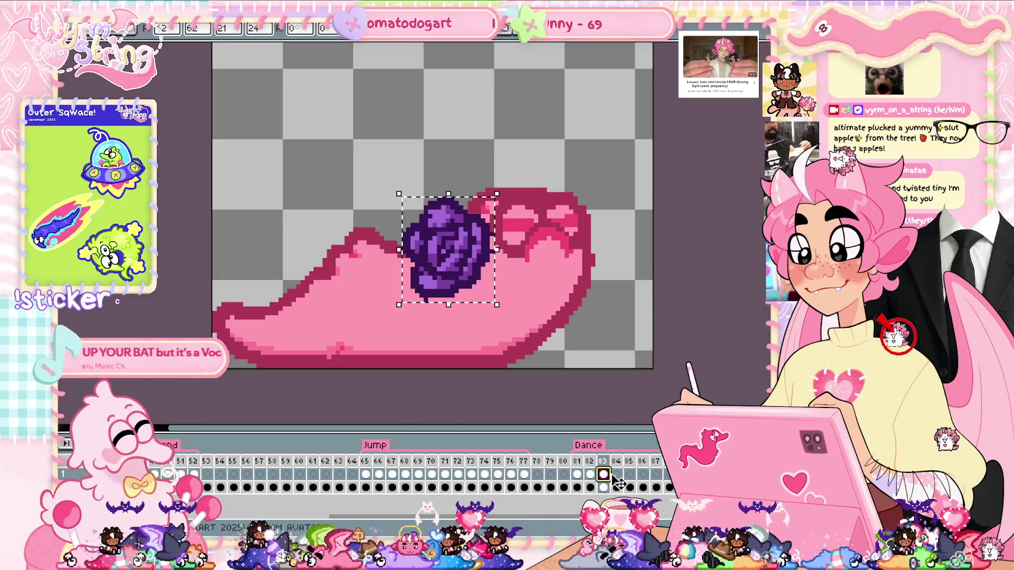
left_click(616, 475)
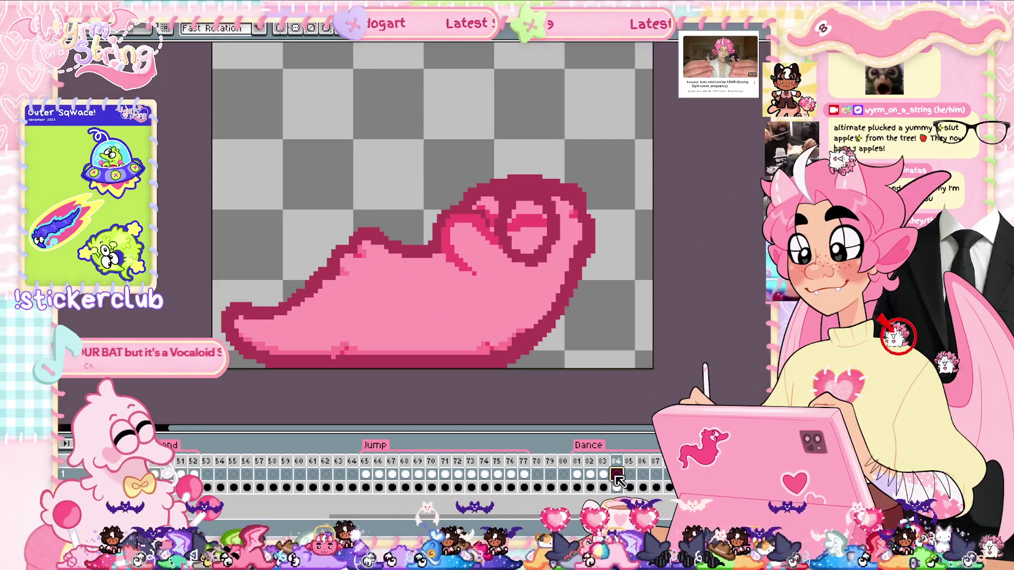
Step: Drag the rose onto the slug's body on frame 84 and nudge it into place
left_click(603, 475)
left_click(616, 474)
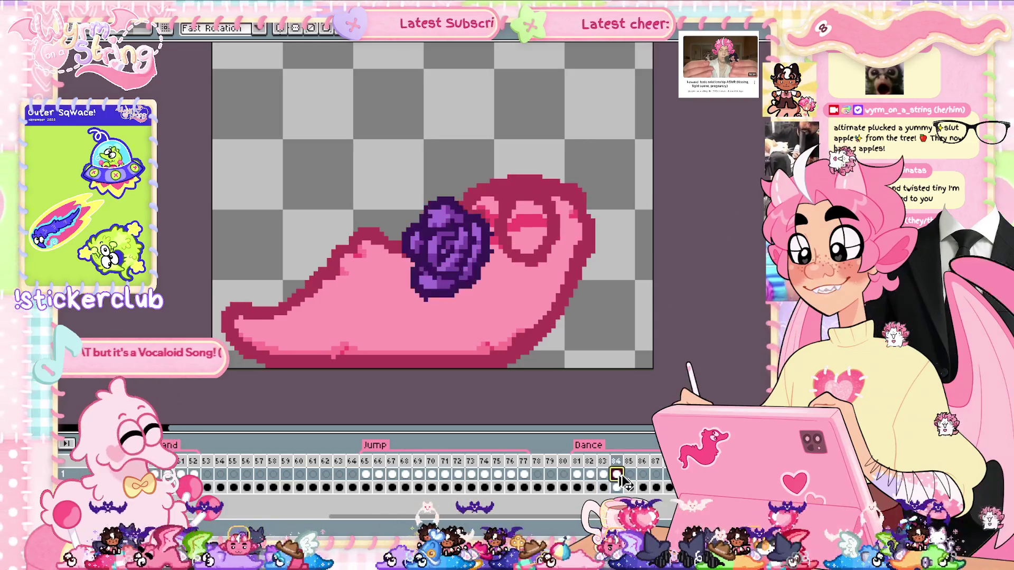
left_click_drag(408, 194, 506, 304)
key("Right")
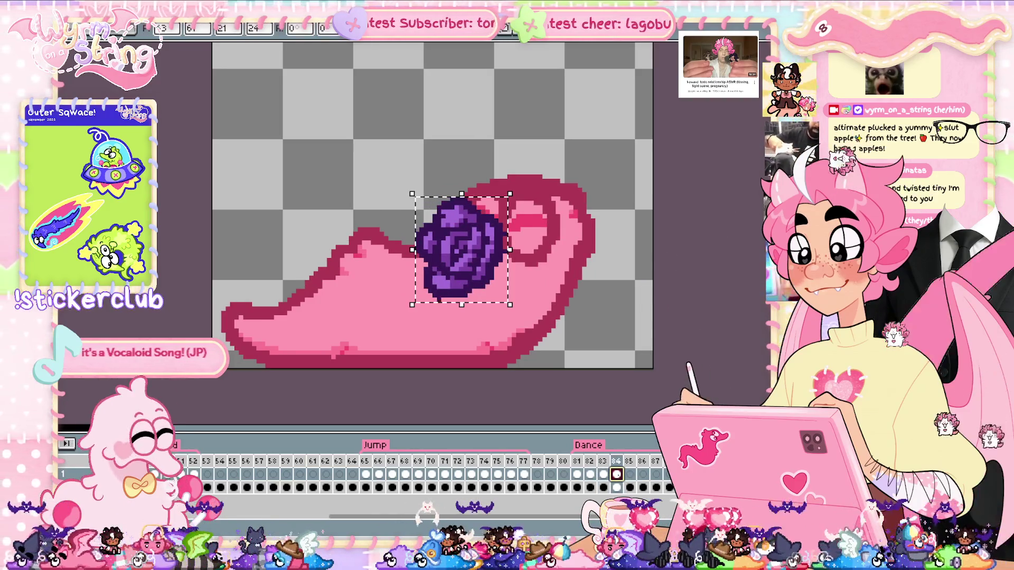
key("Up")
Step: Paste frame 81's rose onto frames 85 and 86 and nudge it onto the body
left_click(630, 475)
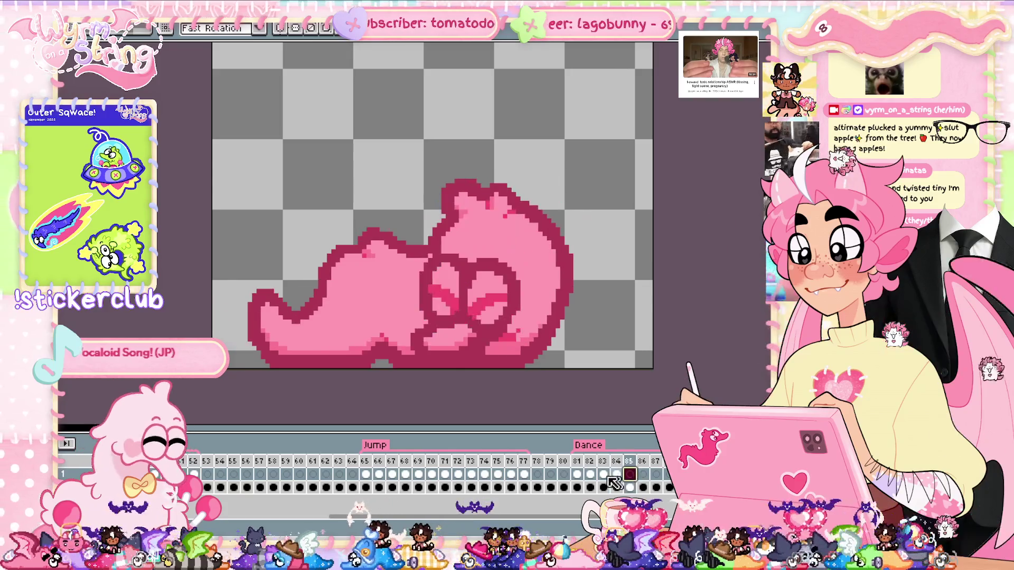
left_click(577, 476)
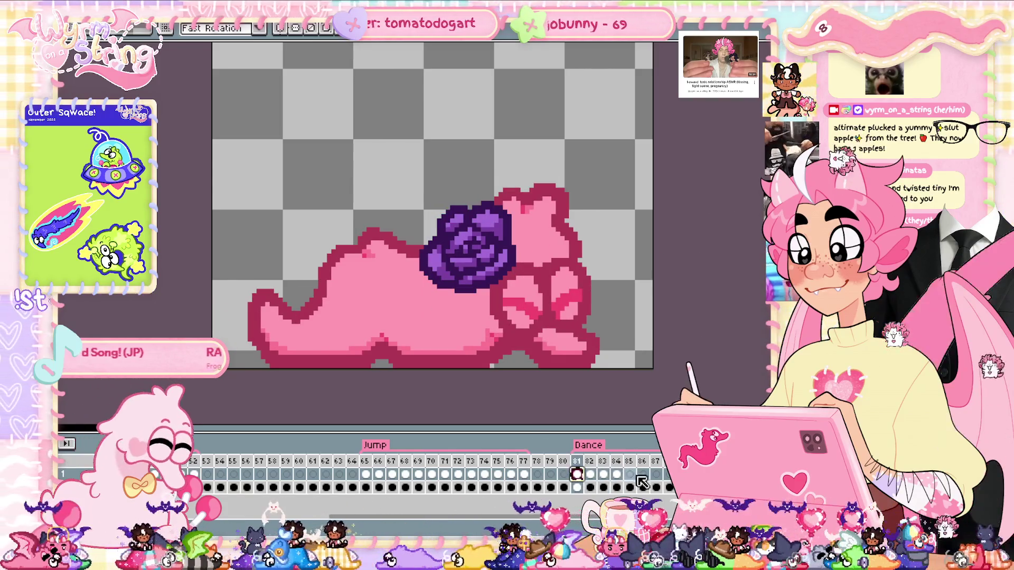
left_click(629, 474)
key("ctrl+v")
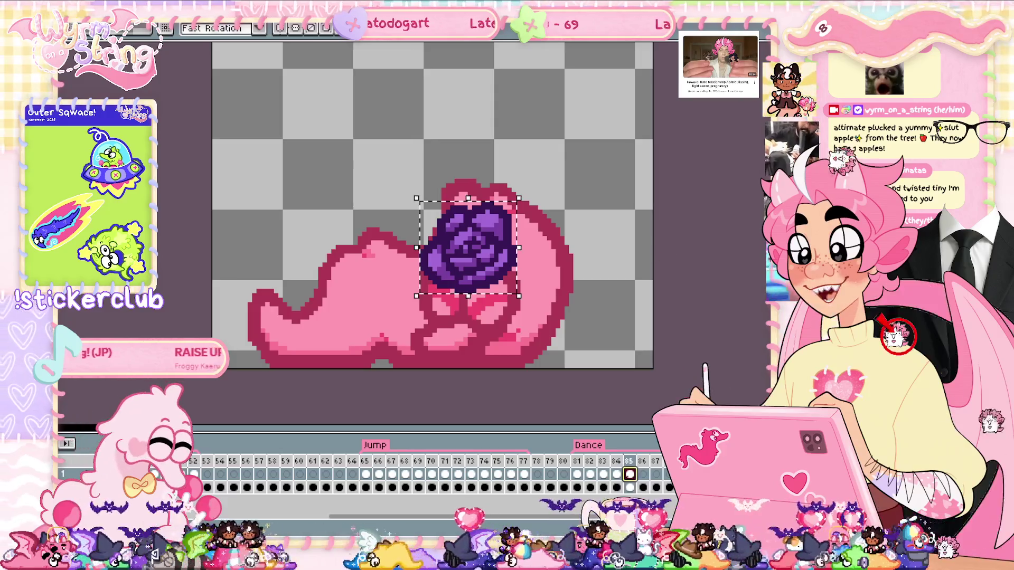
key("Left")
key("Left")
key("Left")
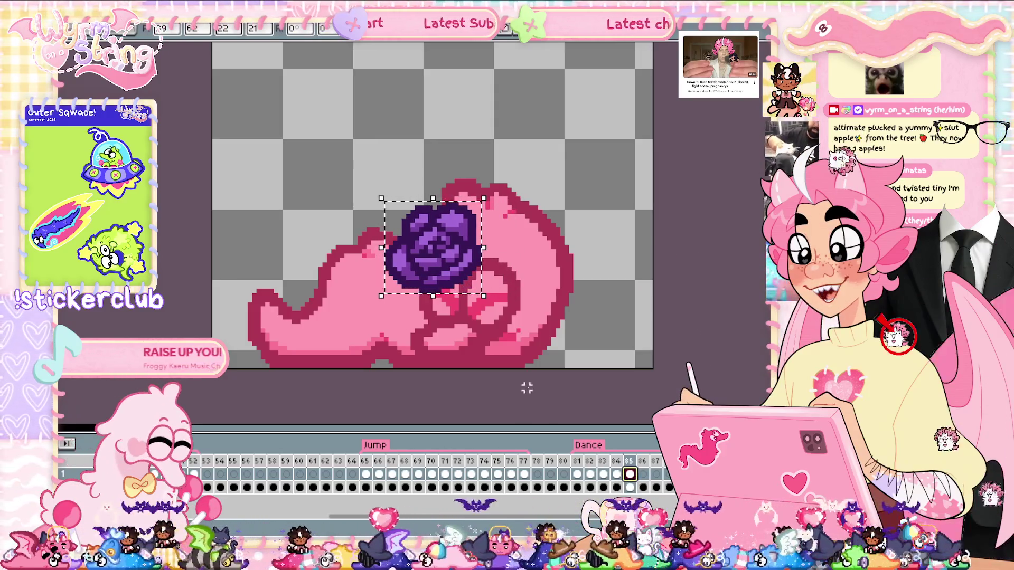
key("Return")
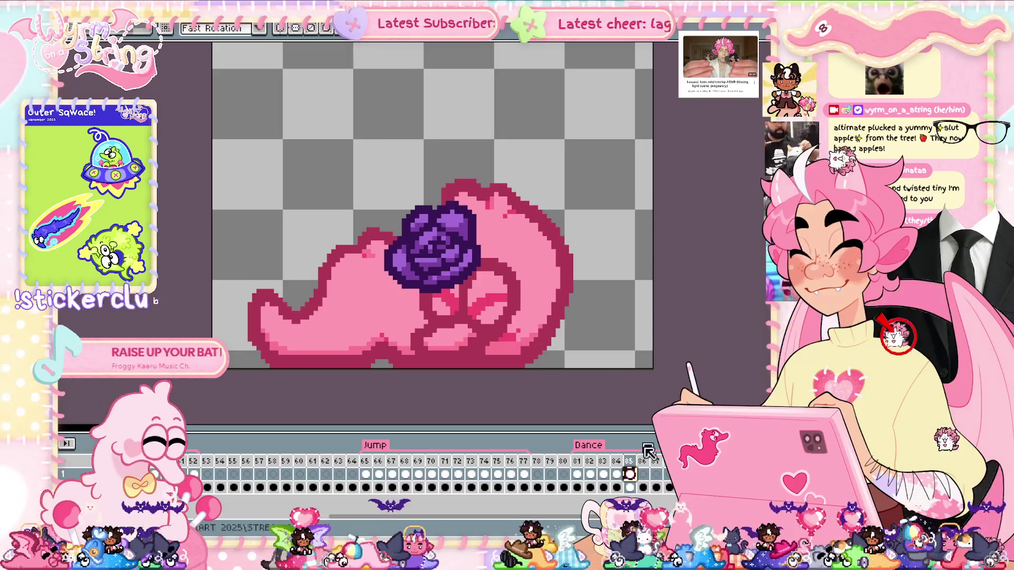
left_click(643, 475)
key("ctrl+v")
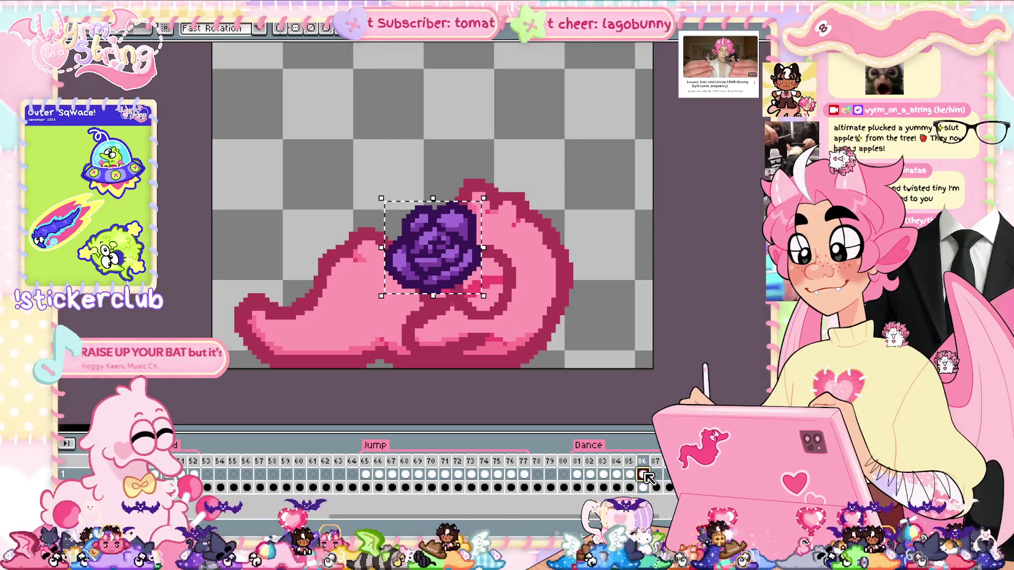
key("Right")
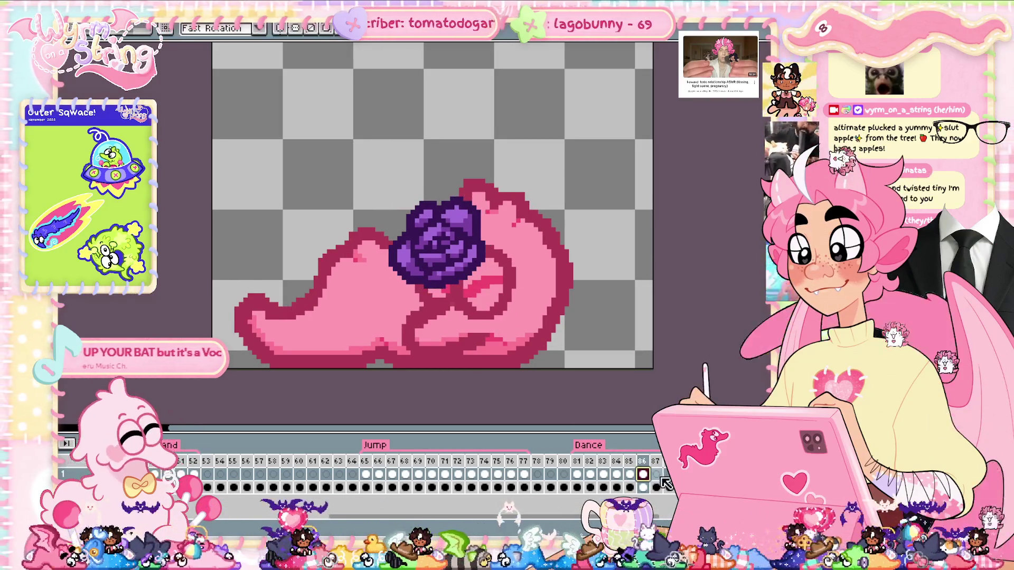
Step: Paste the rose on frame 87, rotate it to -30°, and place it on the slug
left_click(662, 478)
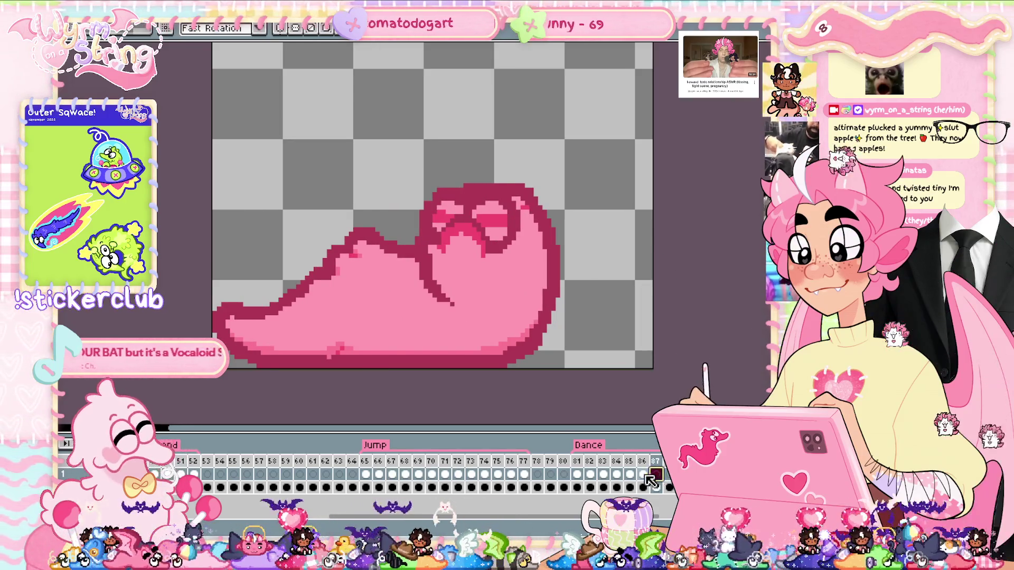
key("ctrl+v")
key("ctrl+z")
key("ctrl+v")
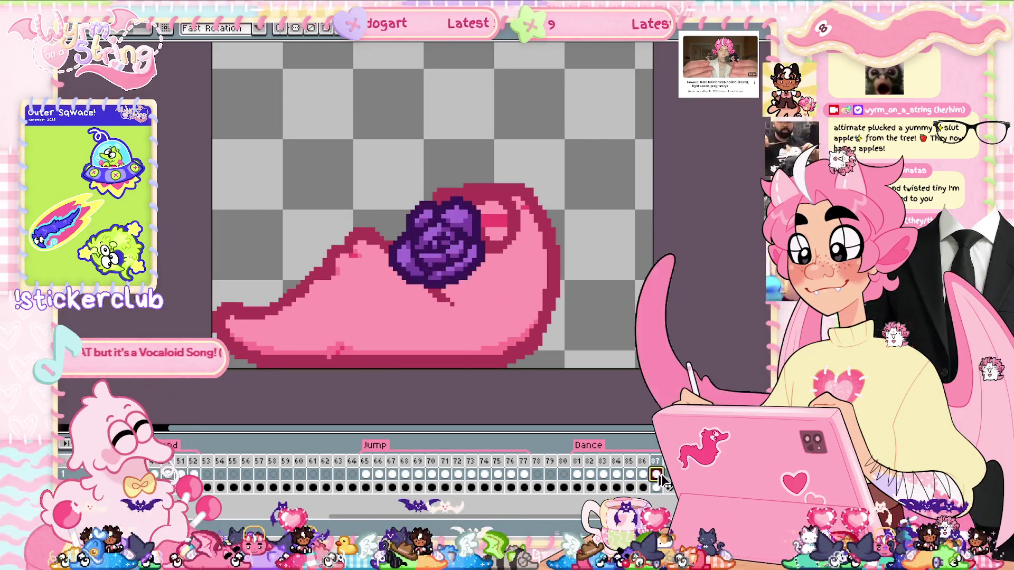
key("ctrl+v")
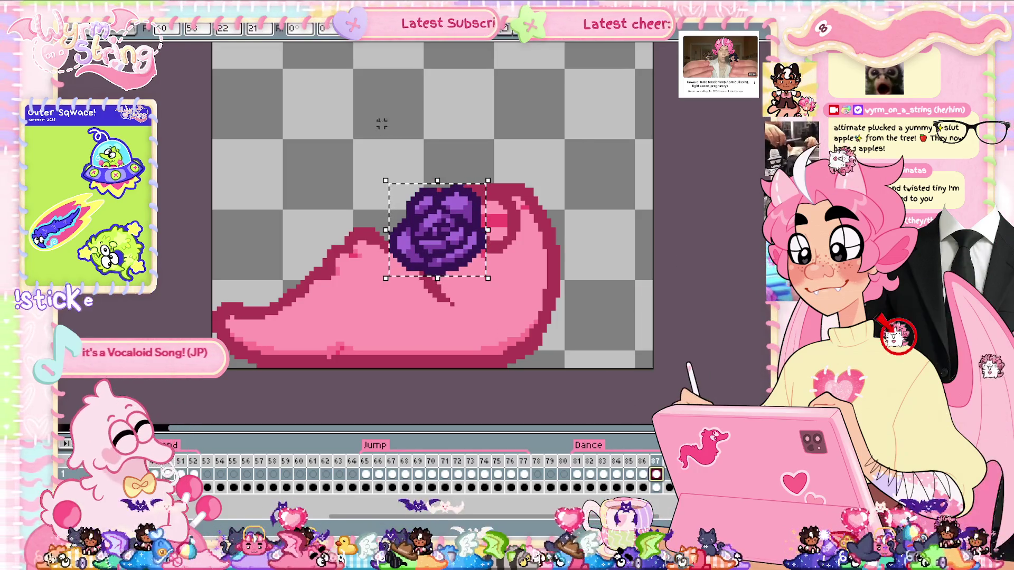
mouse_move(493, 166)
left_mouse_down()
mouse_move(482, 163)
mouse_move(516, 190)
left_mouse_up()
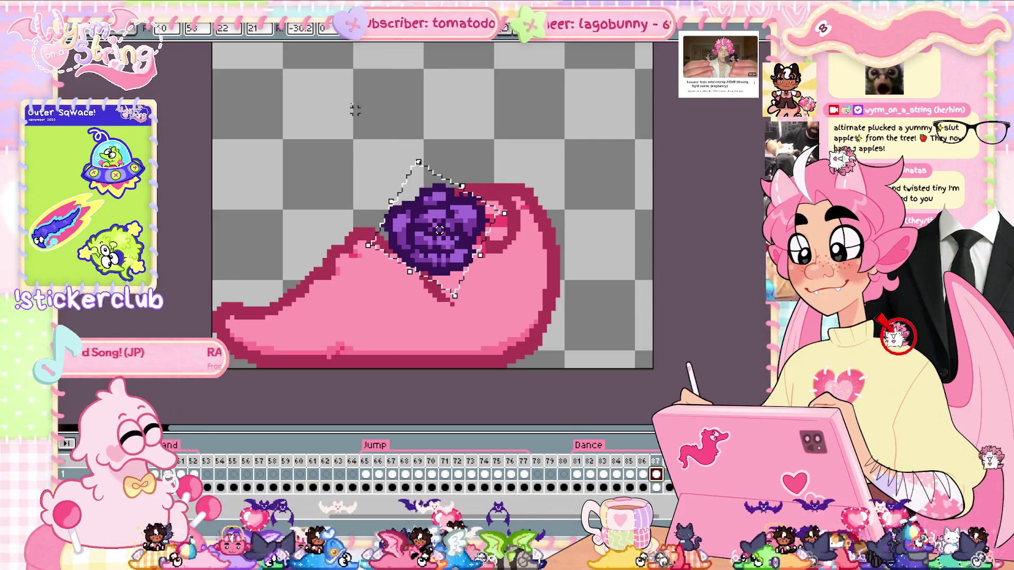
double_click(303, 28)
key("BackSpace")
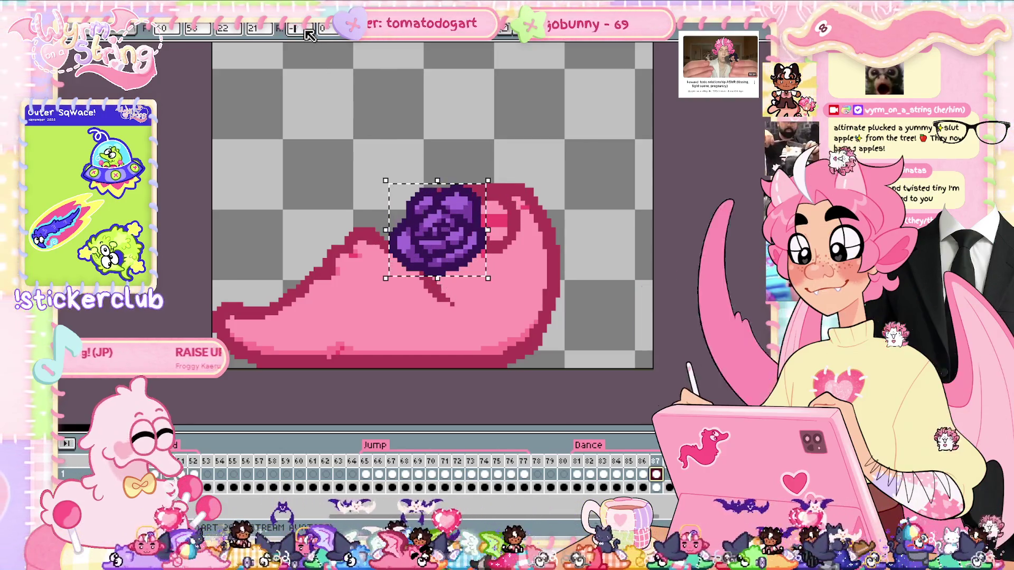
type("30")
key("Return")
mouse_move(458, 226)
left_mouse_down()
mouse_move(449, 214)
mouse_move(465, 215)
left_mouse_up()
key("Return")
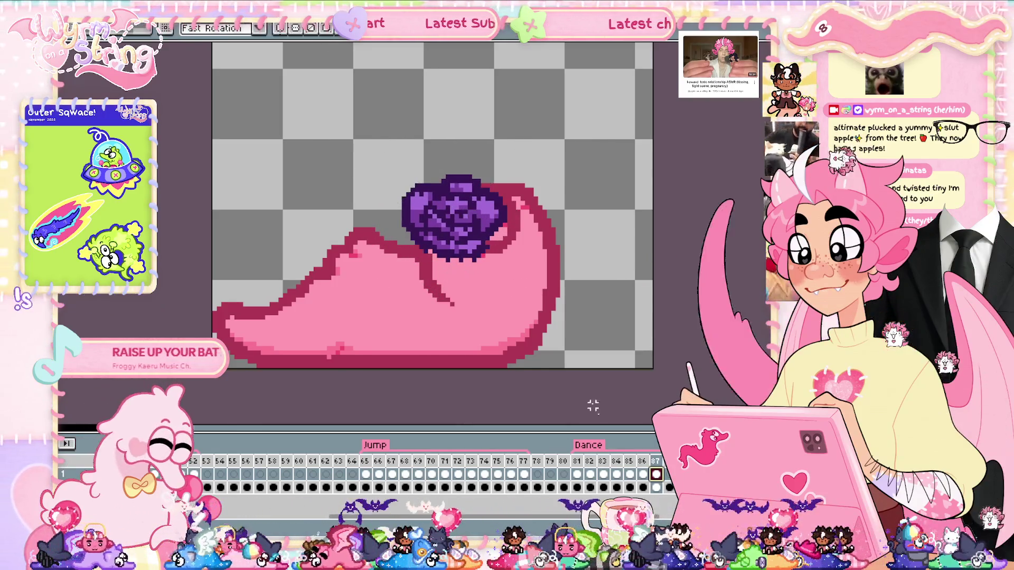
key("Right")
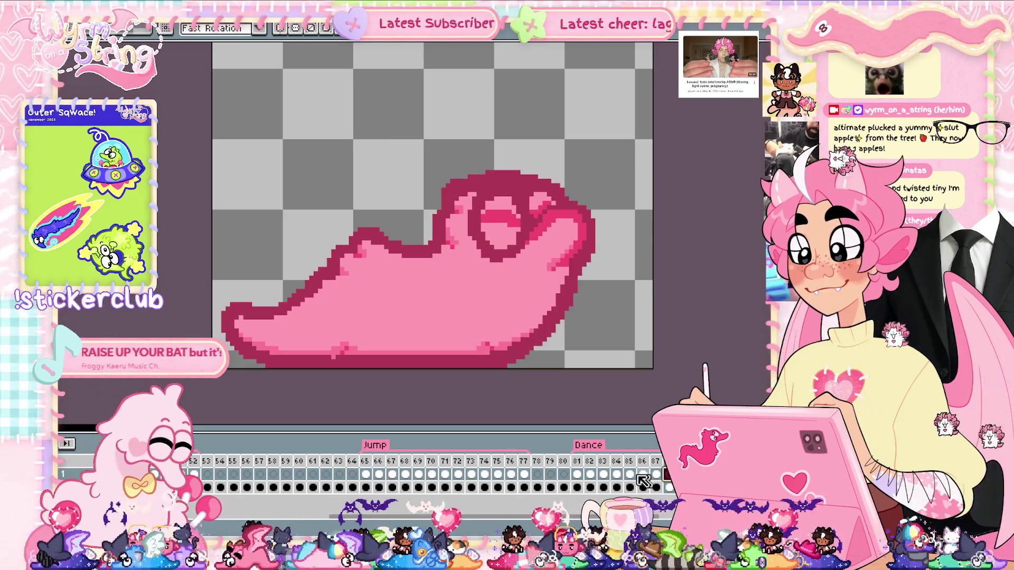
Step: Paste the rose again on frame 84, move it up-left onto the slug, and compare frames
left_click(577, 474)
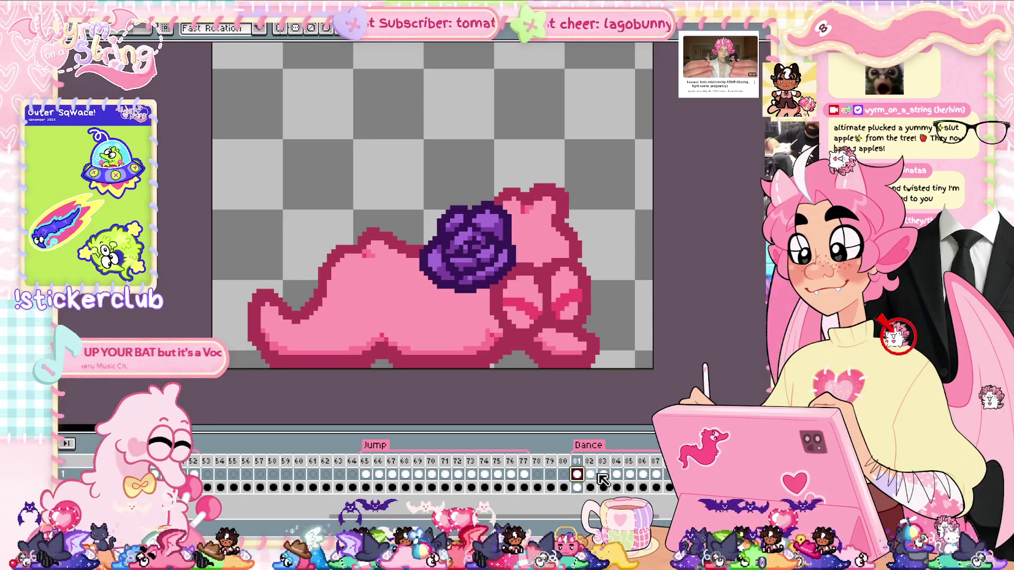
left_click(605, 474)
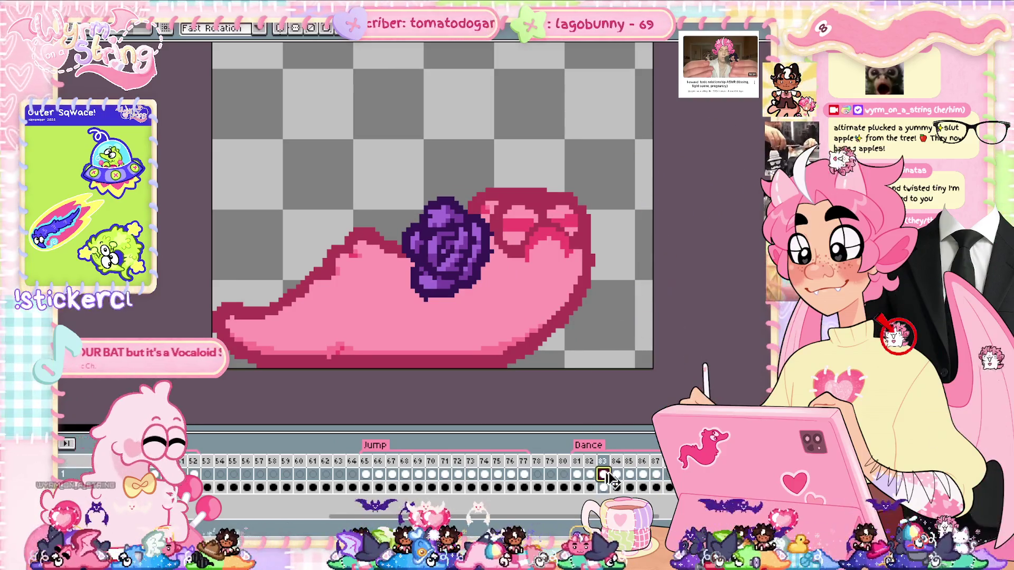
left_click(663, 475)
key("ctrl+v")
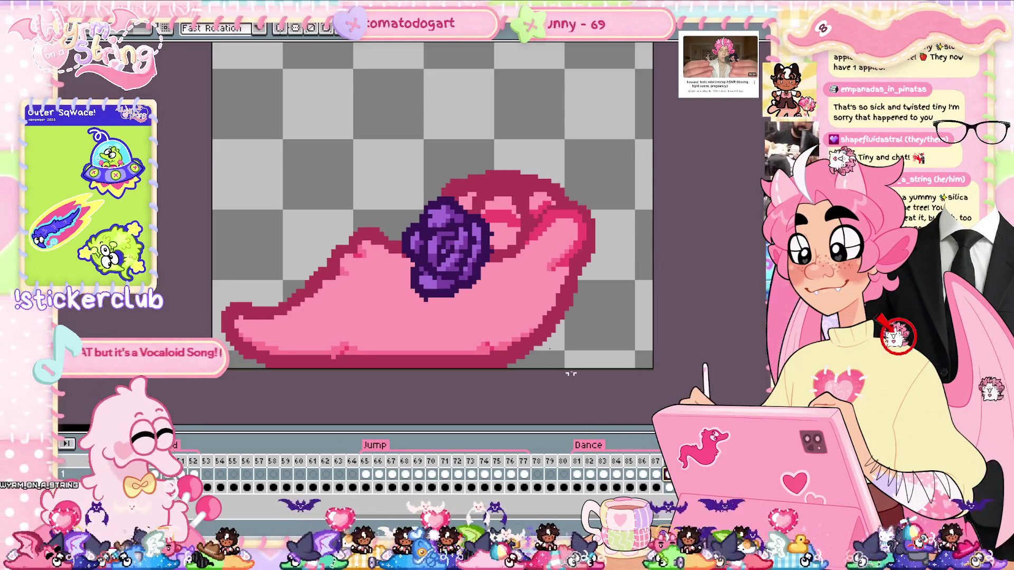
left_click_drag(471, 269, 451, 264)
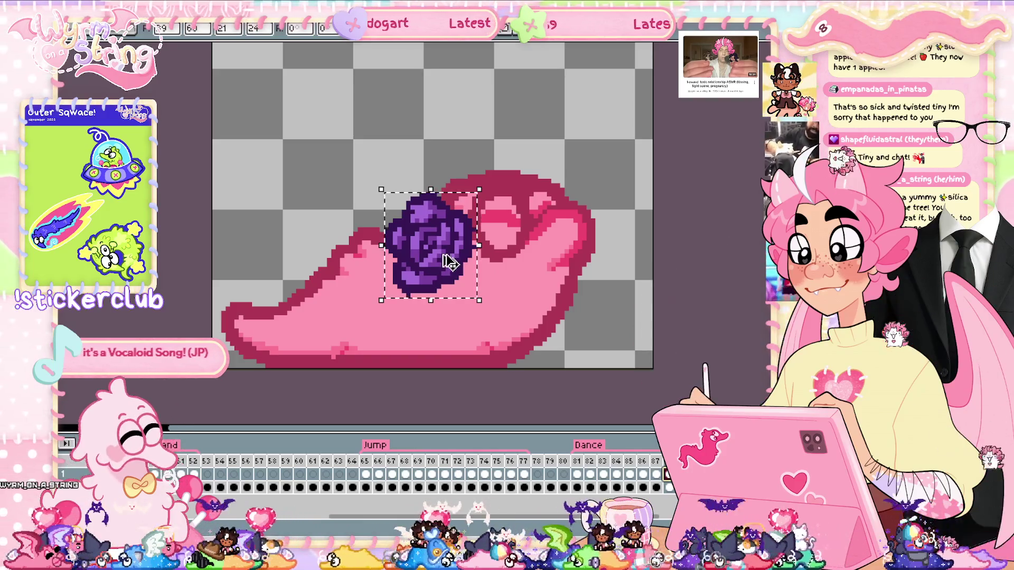
key("ctrl+d")
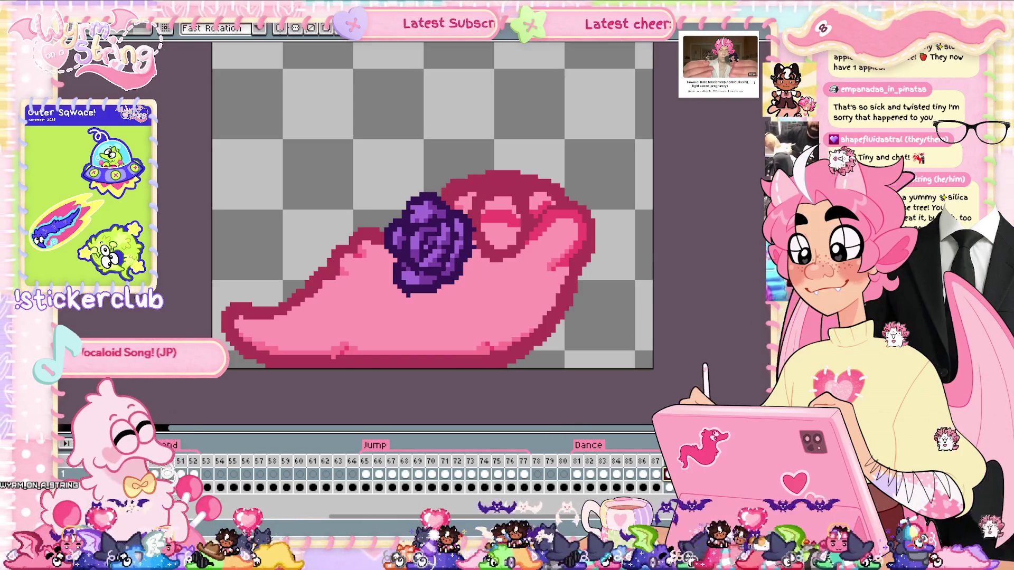
left_click(578, 475)
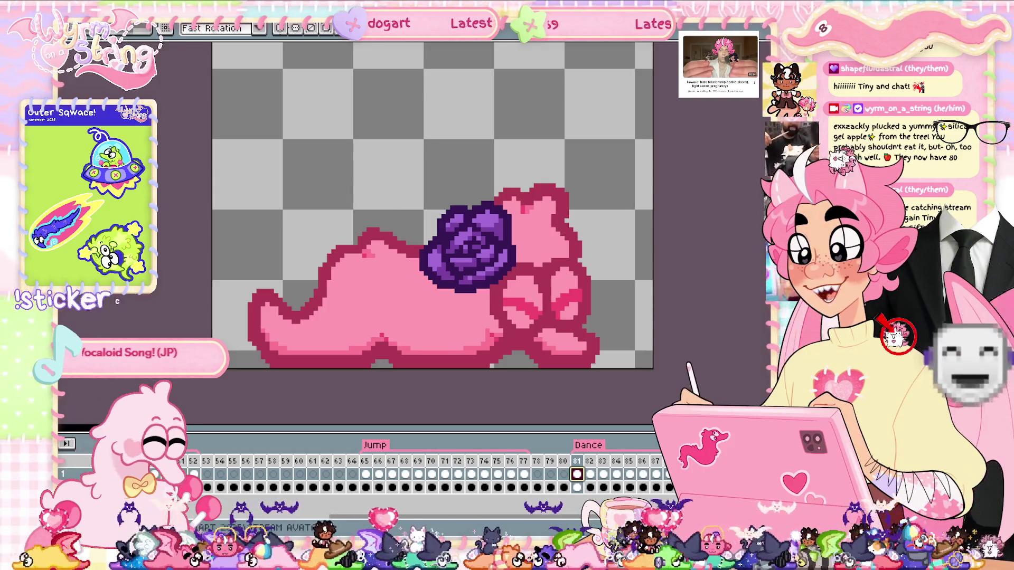
left_click(603, 473)
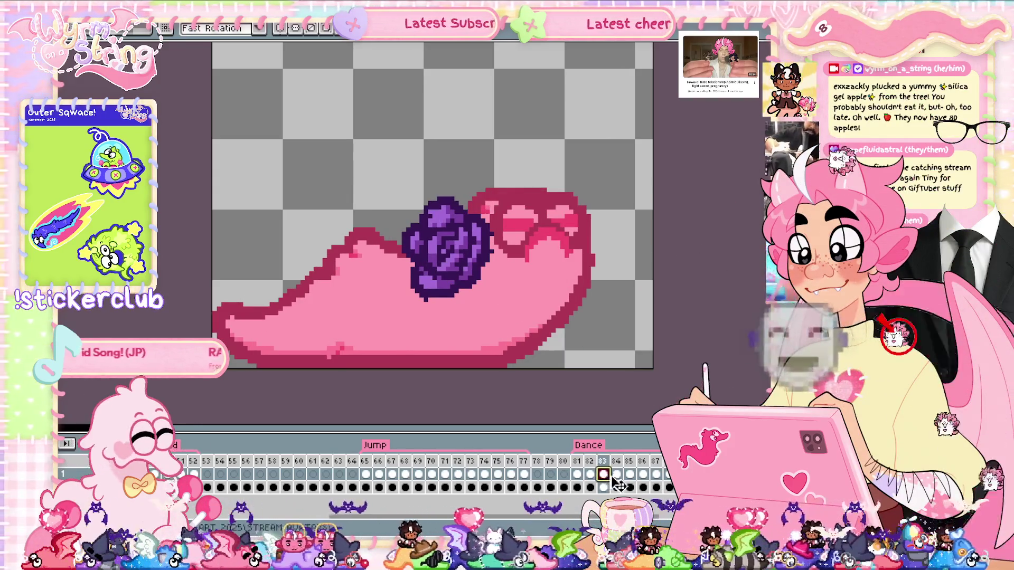
left_click(616, 474)
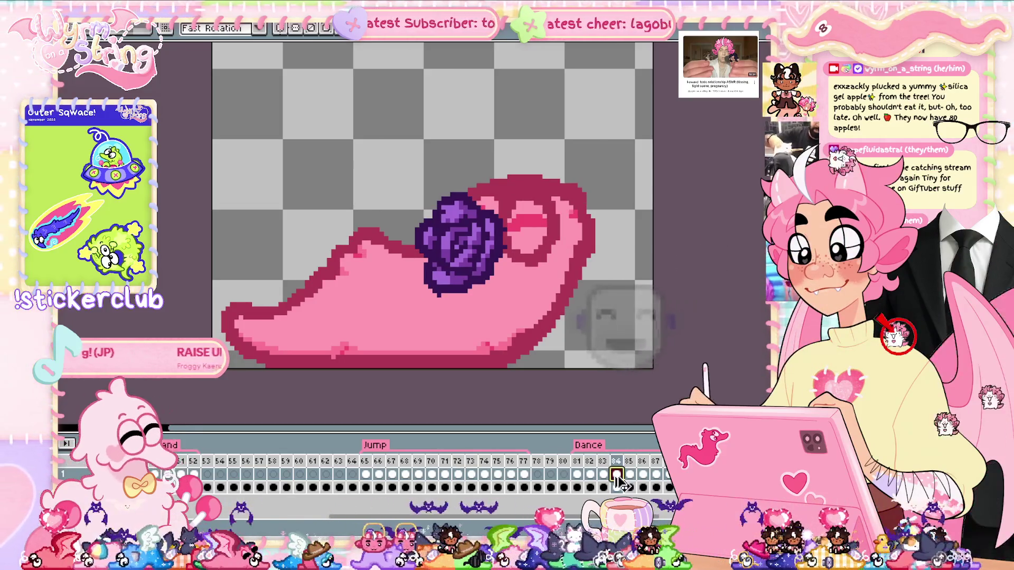
Step: Lower the layer's opacity and repaint frame 84's head pink around the rose
key("shift+p")
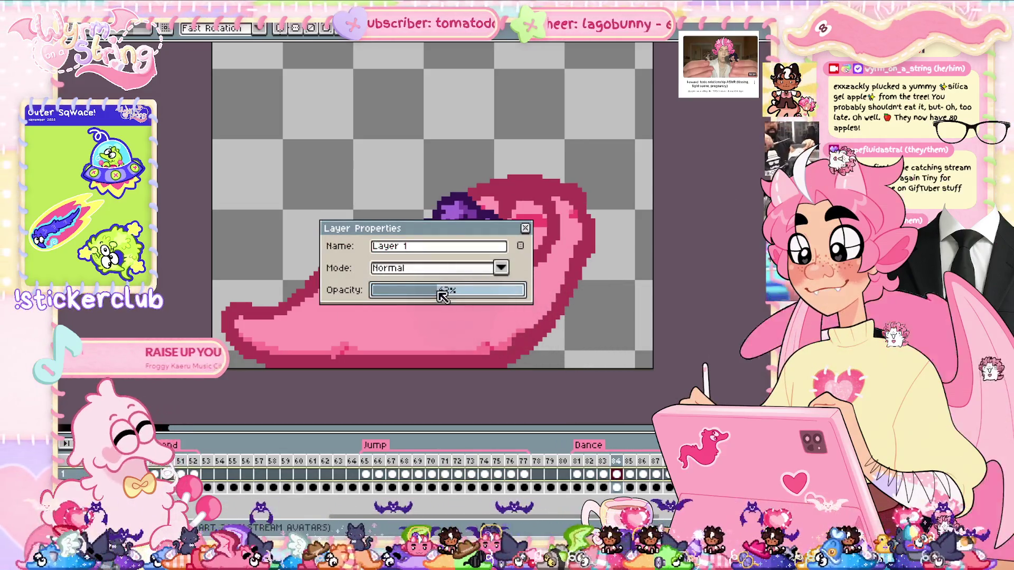
key("Return")
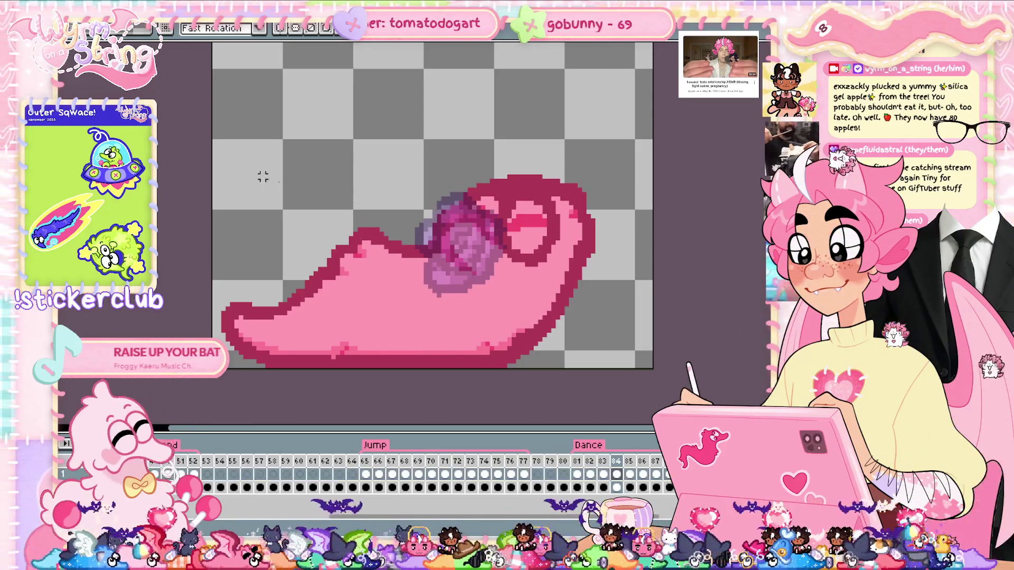
scroll(456, 183, "up", 2)
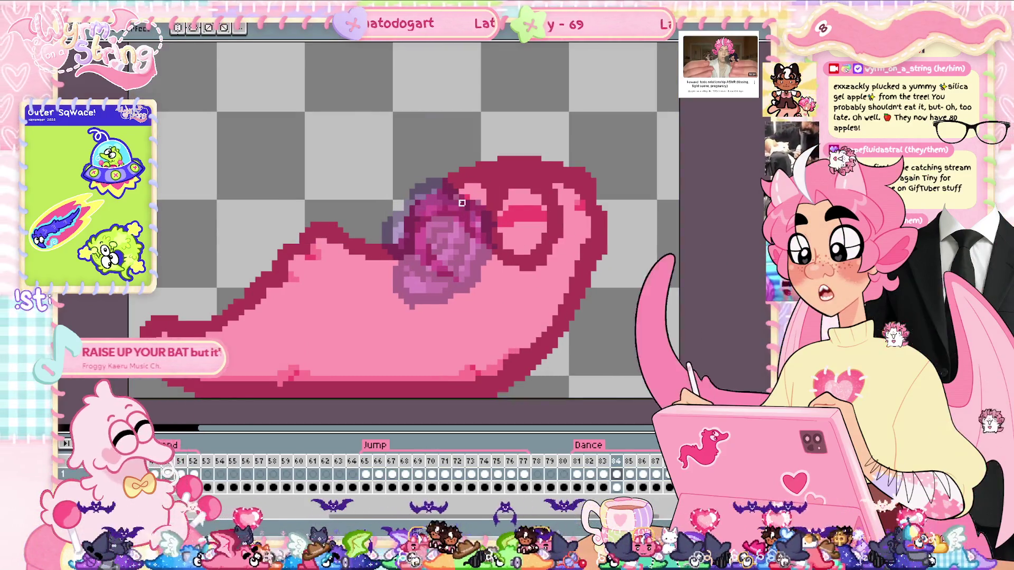
left_click_drag(449, 183, 449, 210)
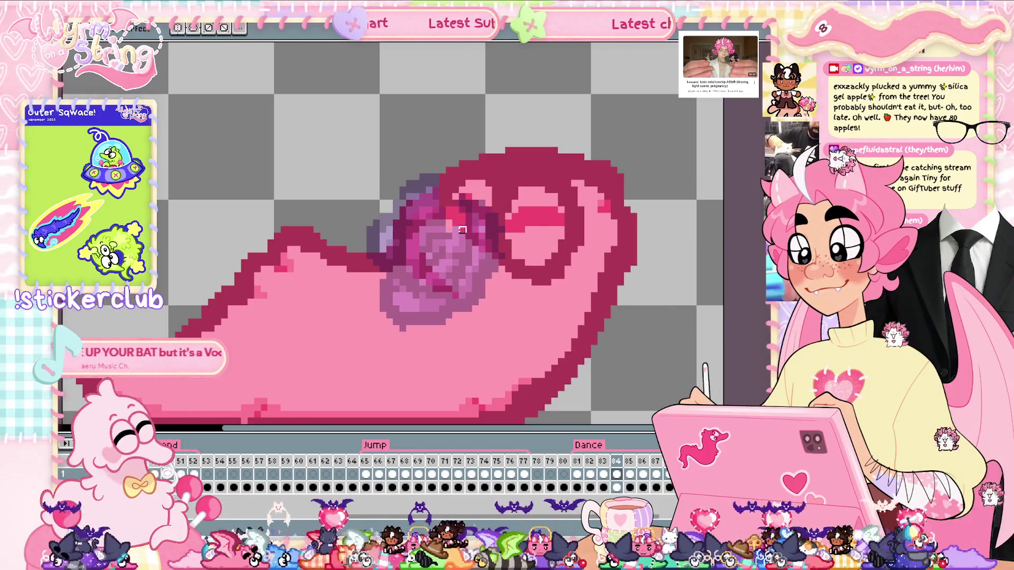
left_click_drag(489, 262, 493, 208)
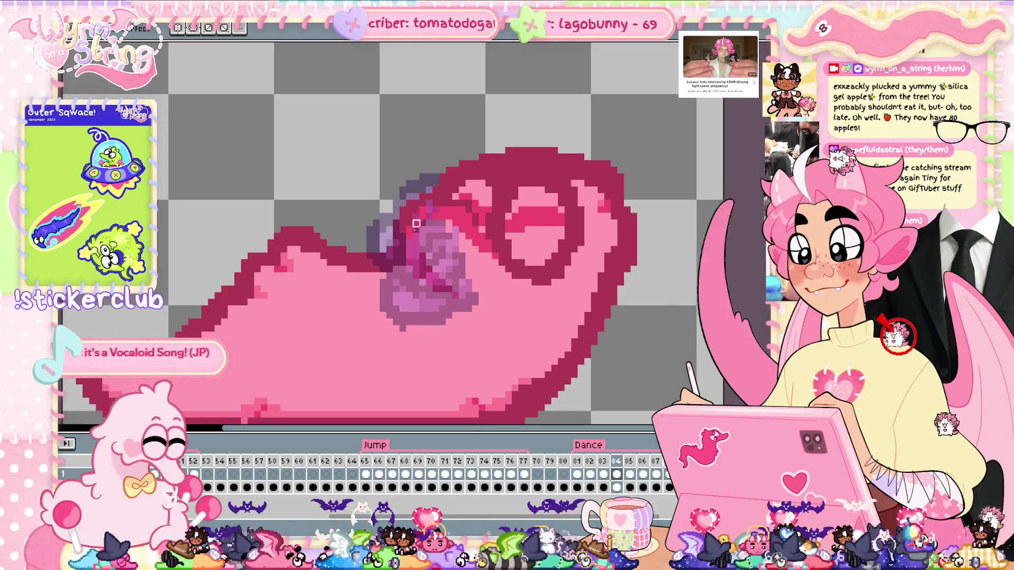
left_click_drag(436, 217, 452, 297)
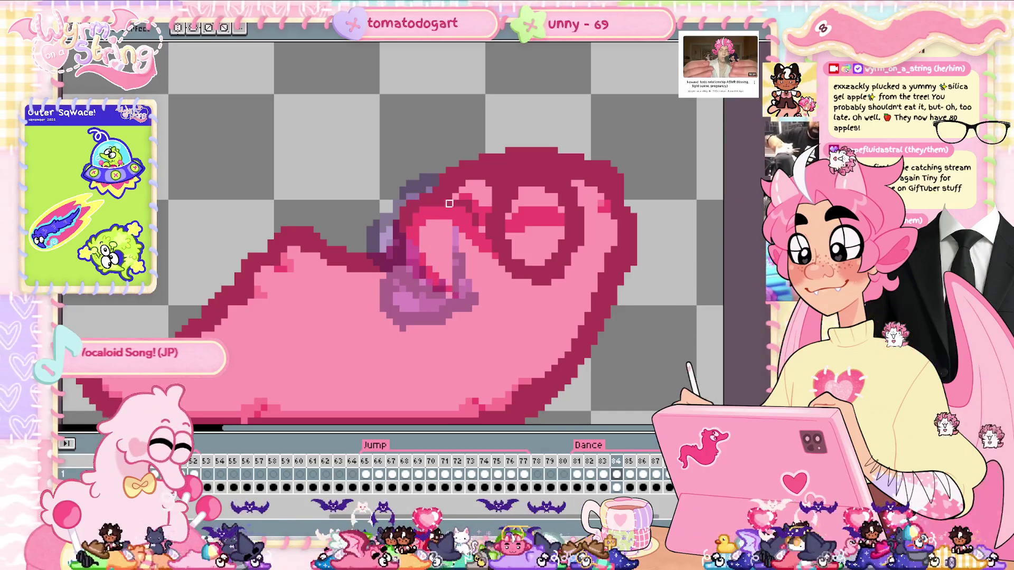
left_click_drag(462, 250, 476, 315)
left_click_drag(456, 276, 462, 316)
mouse_move(468, 241)
left_mouse_down()
mouse_move(469, 302)
mouse_move(502, 210)
left_mouse_up()
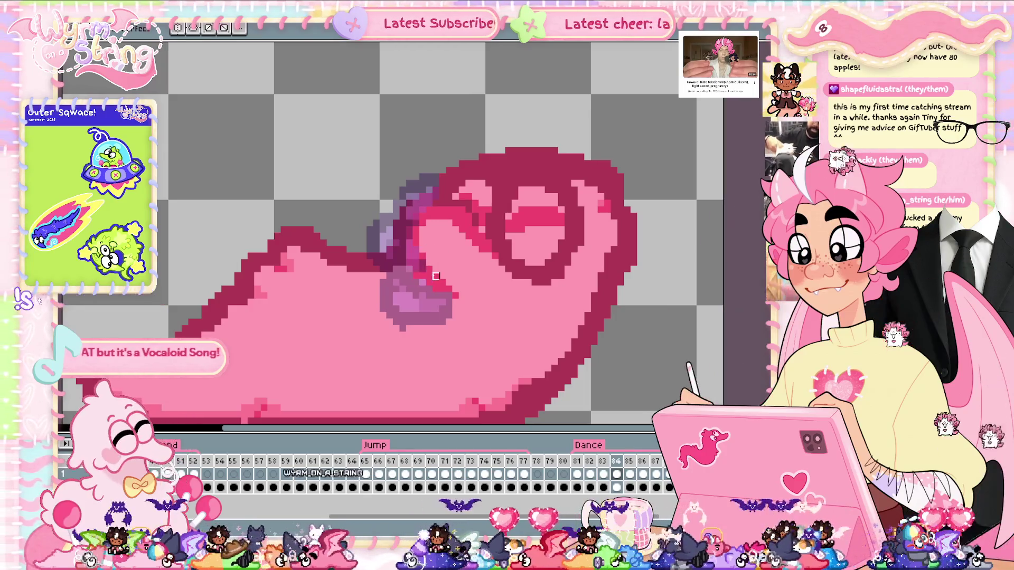
key("Right")
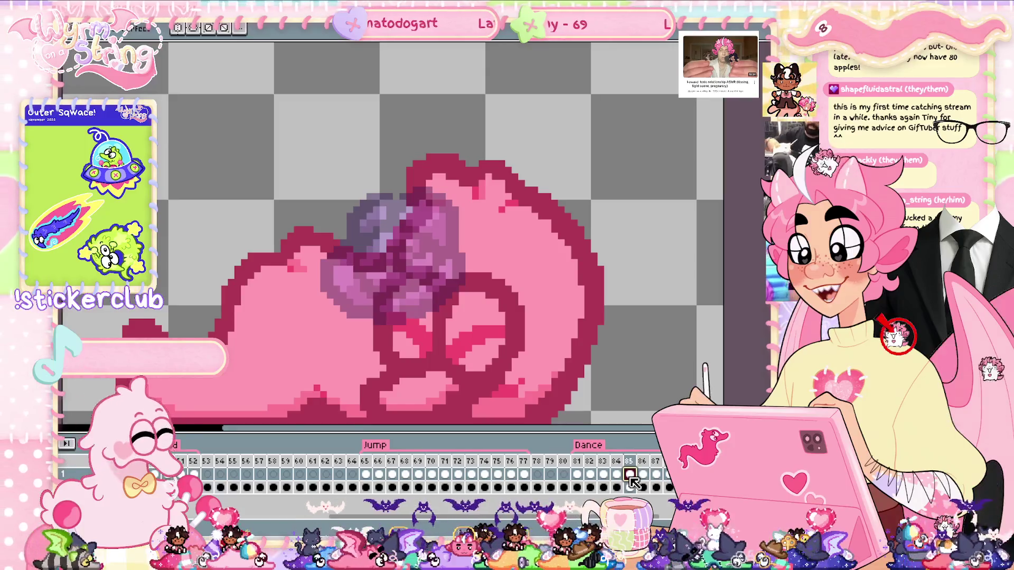
Step: Touch up frame 85's outline and pink pixels, then re-commit frame 84 with a transform
left_click_drag(419, 230, 417, 189)
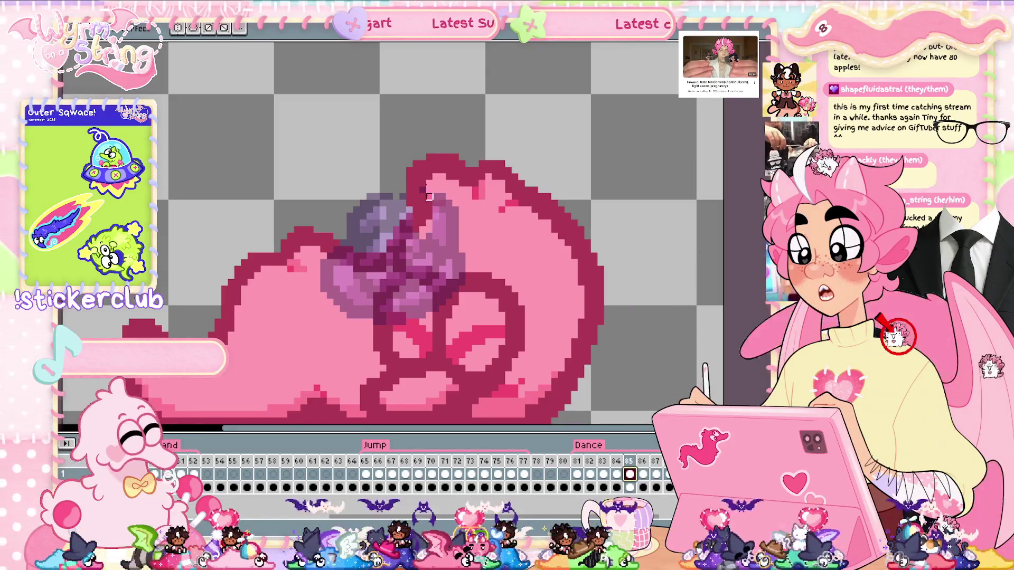
mouse_move(429, 249)
left_mouse_down()
mouse_move(449, 248)
mouse_move(463, 283)
left_mouse_up()
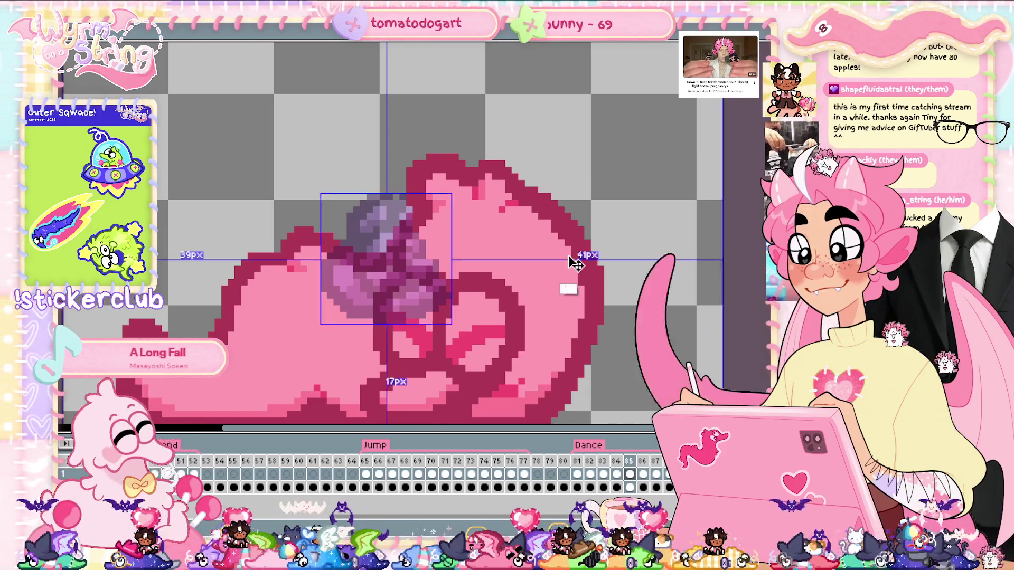
left_click_drag(410, 216, 410, 237)
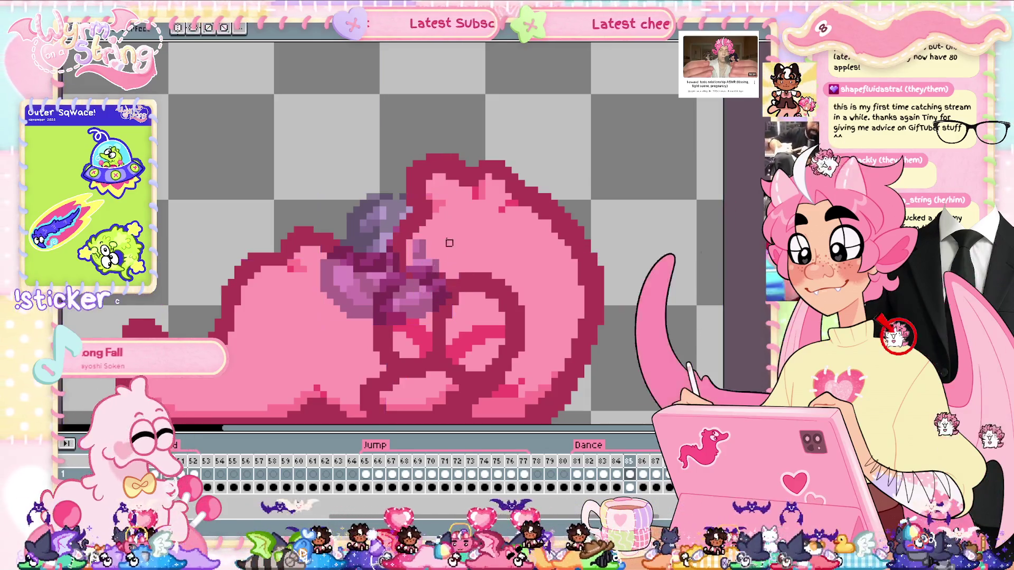
key("comma")
key("ctrl+t")
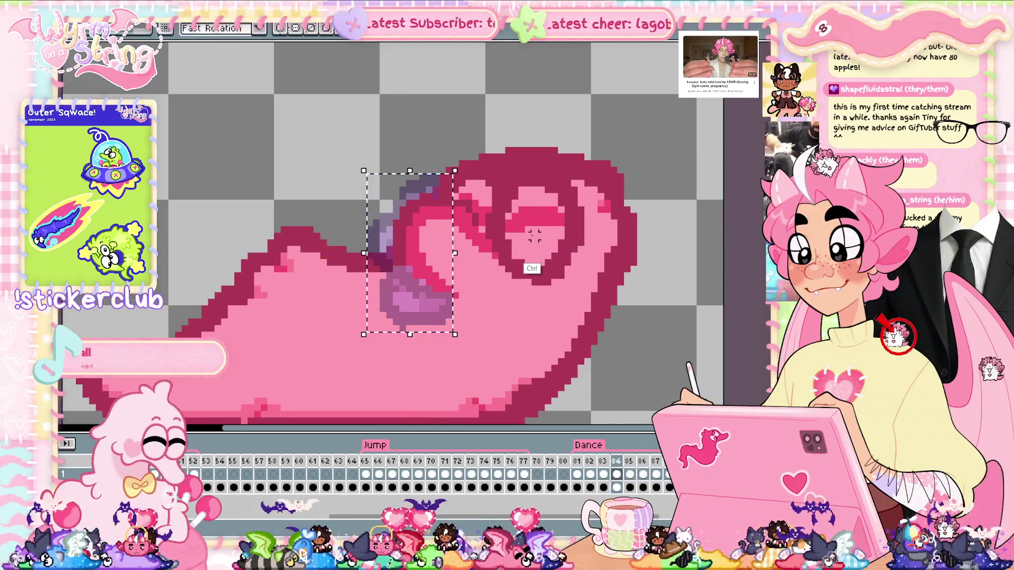
key("Return")
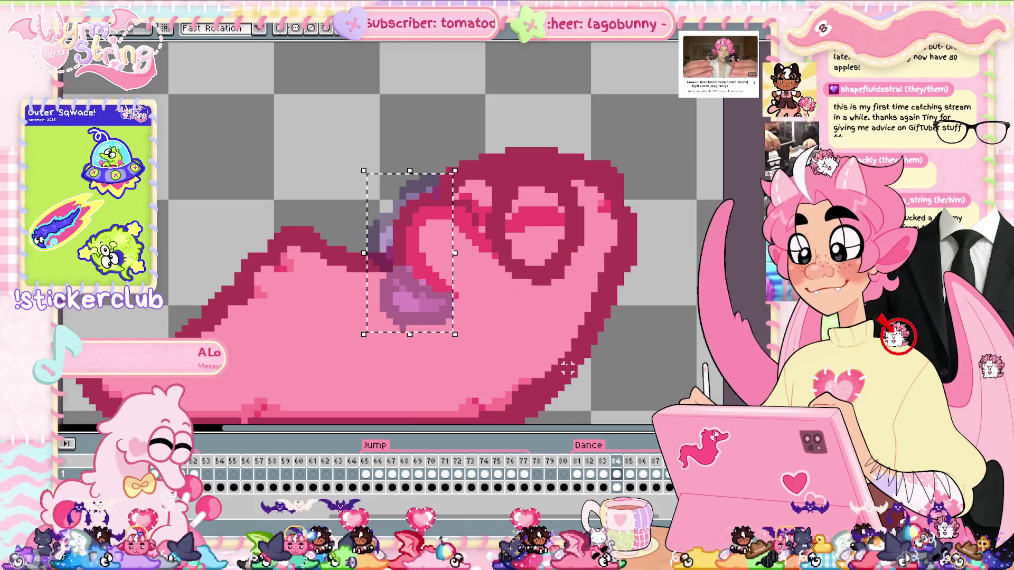
Step: Paint over the dark purple streaks on frame 85 with pink, comparing against frame 84
left_click(630, 474)
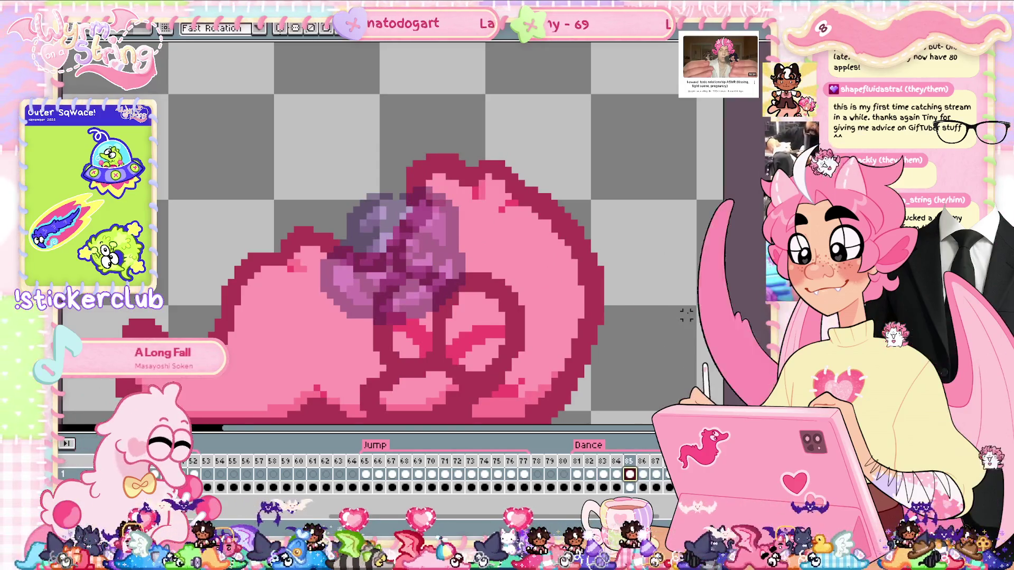
key("comma")
key("period")
key("comma")
key("period")
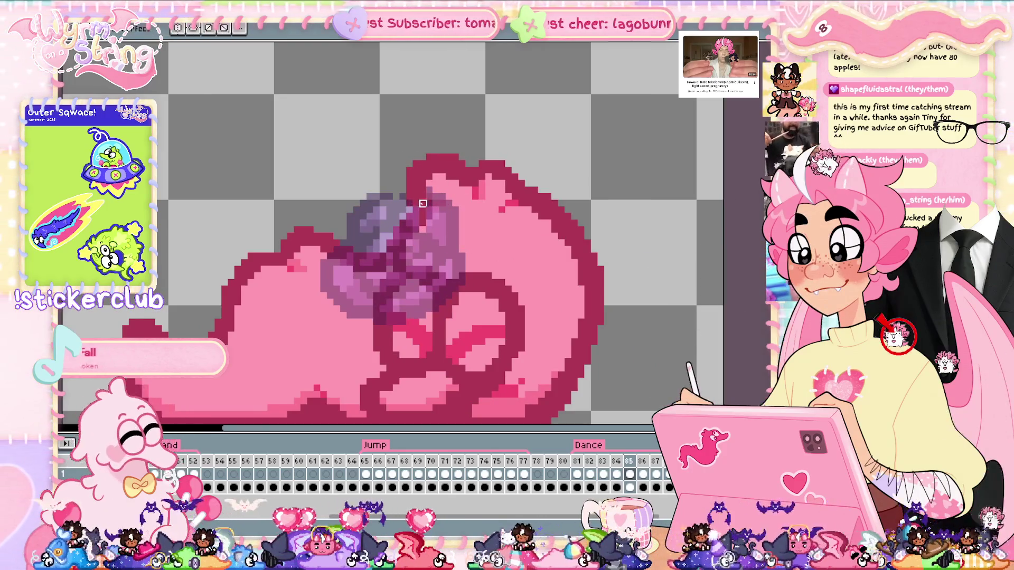
mouse_move(423, 197)
left_mouse_down()
mouse_move(434, 233)
mouse_move(449, 230)
left_mouse_up()
mouse_move(442, 183)
left_mouse_down()
mouse_move(457, 227)
mouse_move(437, 263)
left_mouse_up()
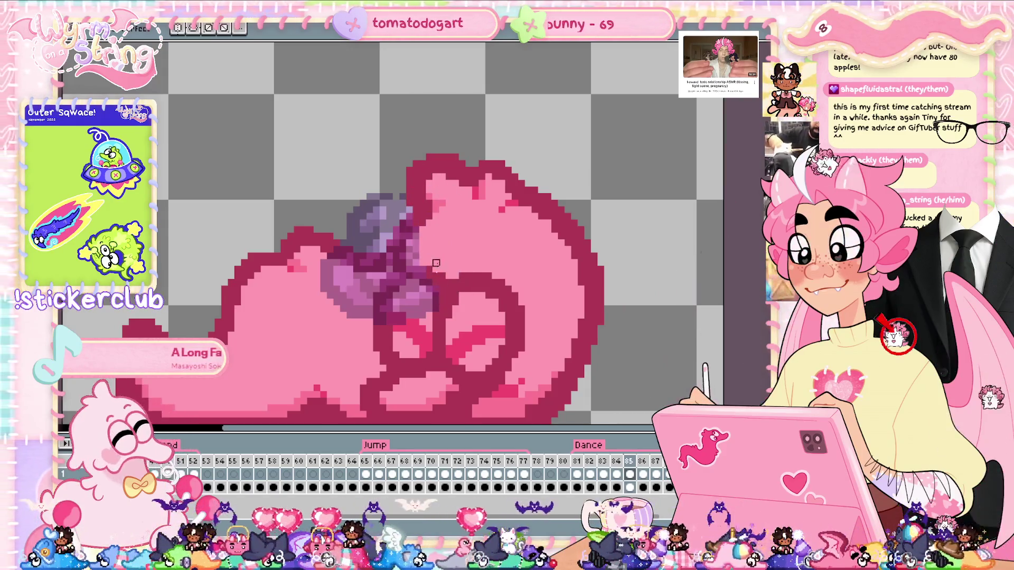
left_click_drag(410, 309, 396, 319)
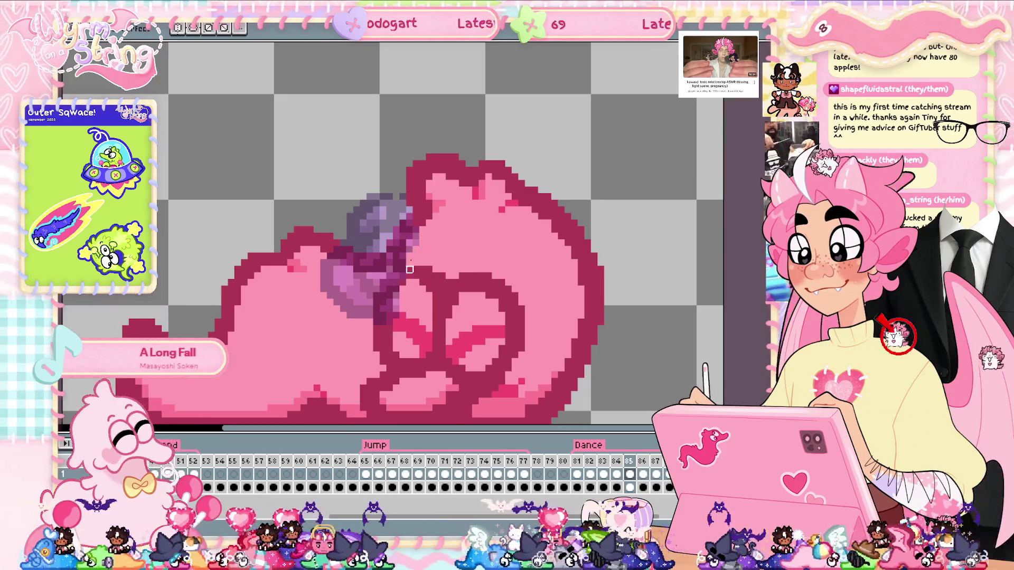
mouse_move(394, 279)
left_mouse_down()
mouse_move(376, 297)
mouse_move(389, 289)
left_mouse_up()
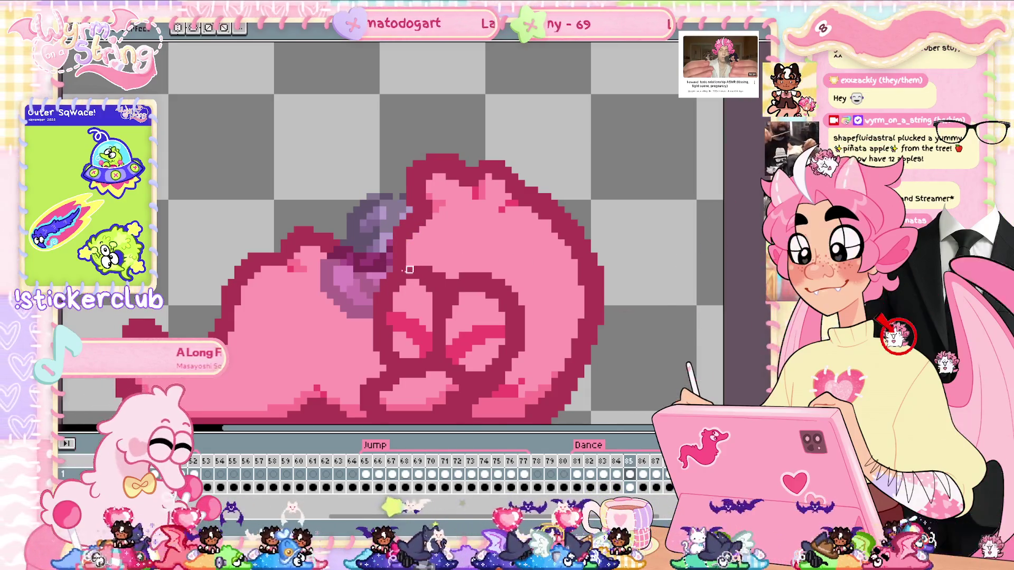
Step: Fill frame 86's head pink and red around the rose, then save the sprite
key("ctrl")
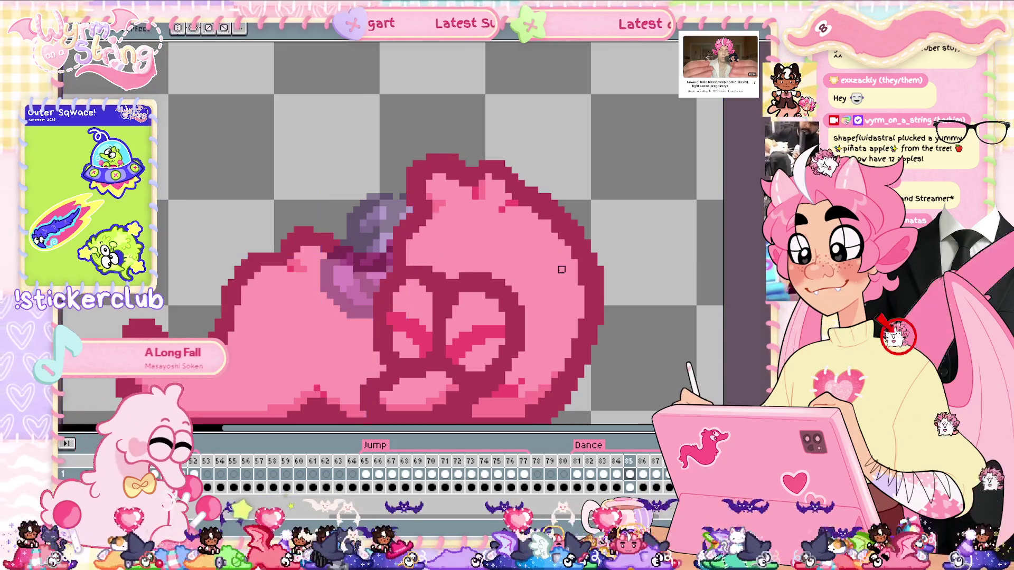
key("period")
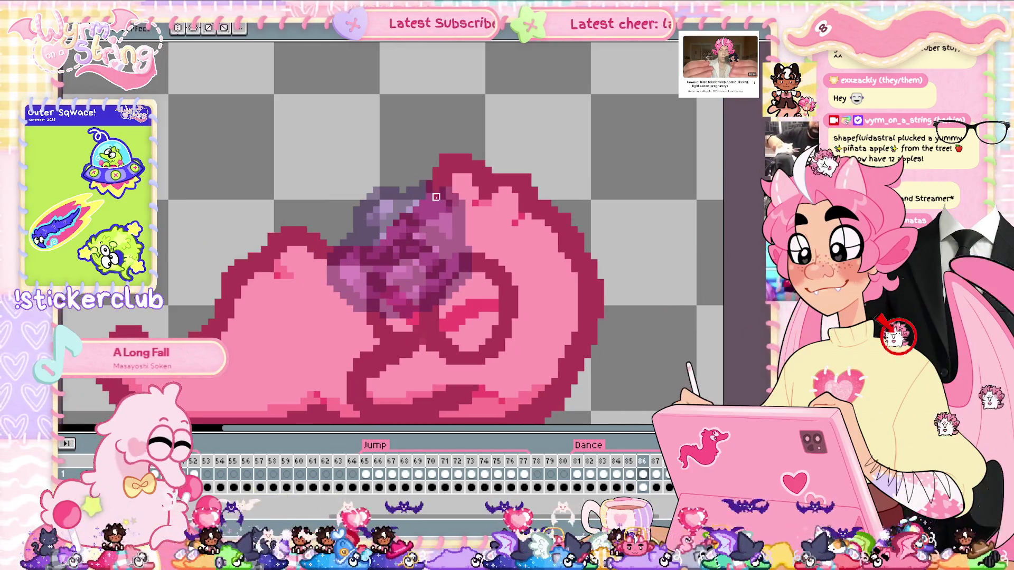
mouse_move(429, 178)
left_mouse_down()
mouse_move(438, 248)
mouse_move(456, 264)
mouse_move(467, 232)
mouse_move(456, 256)
left_mouse_up()
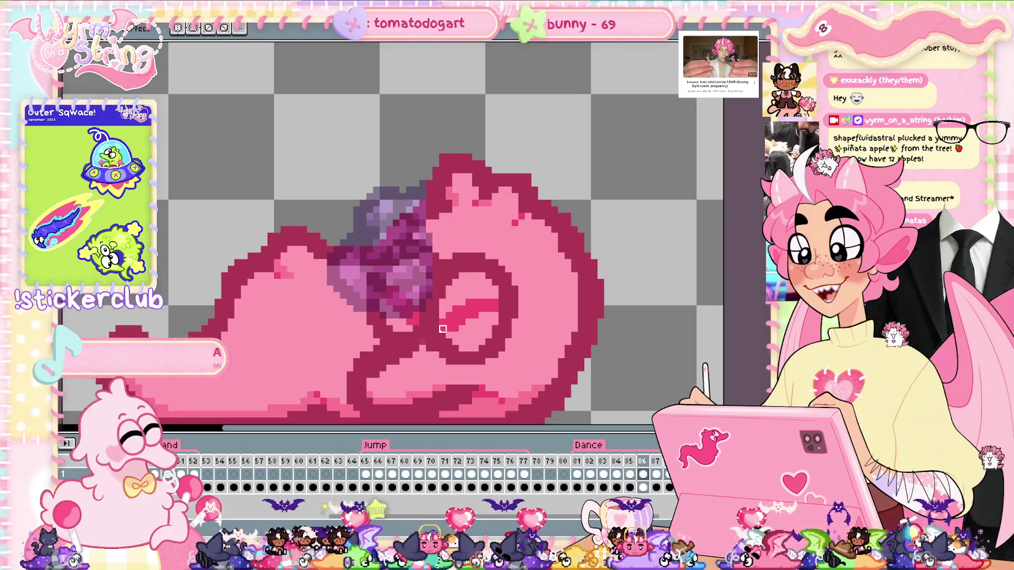
left_click_drag(423, 248, 396, 329)
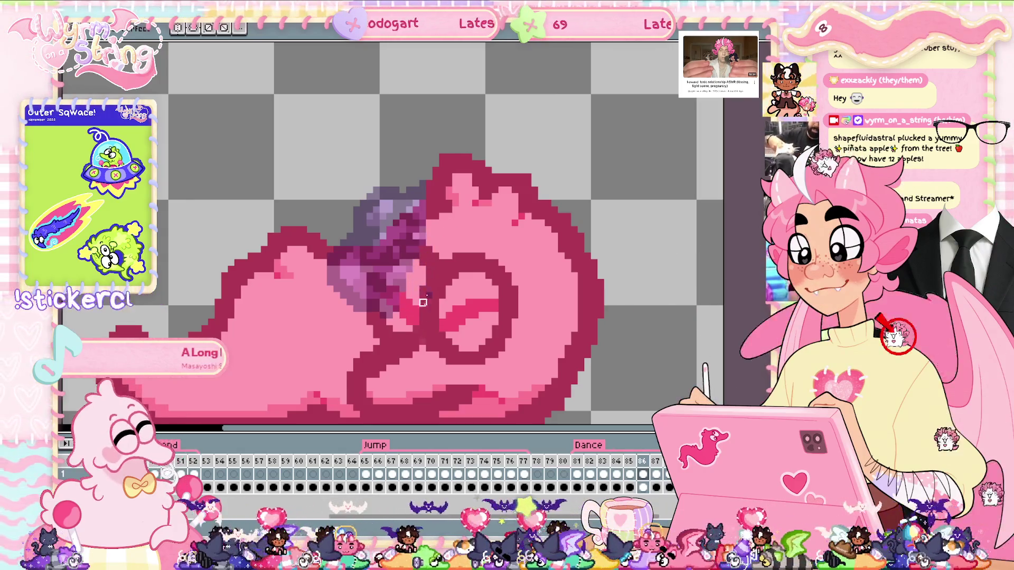
left_click_drag(419, 295, 394, 308)
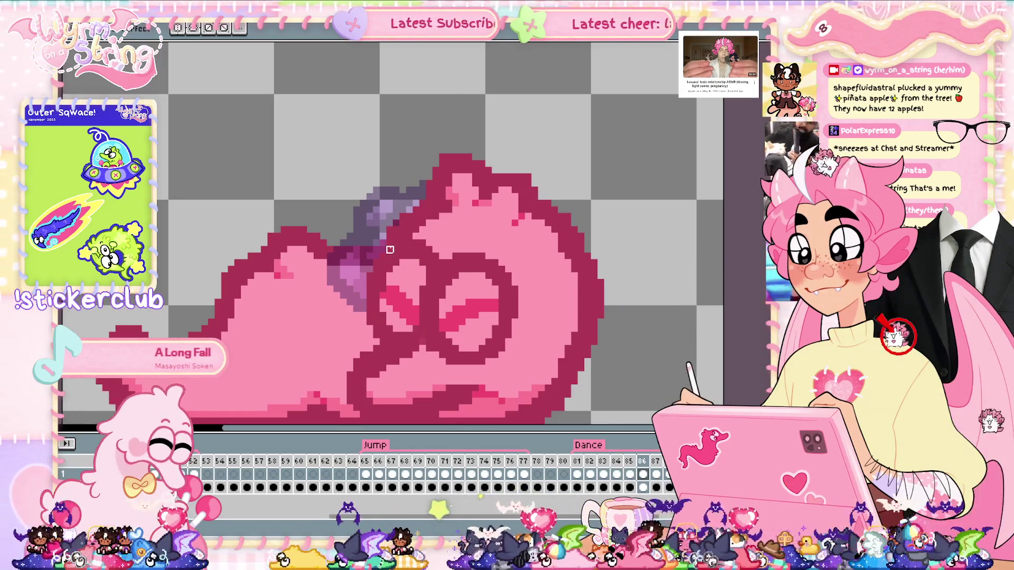
key("ctrl+s")
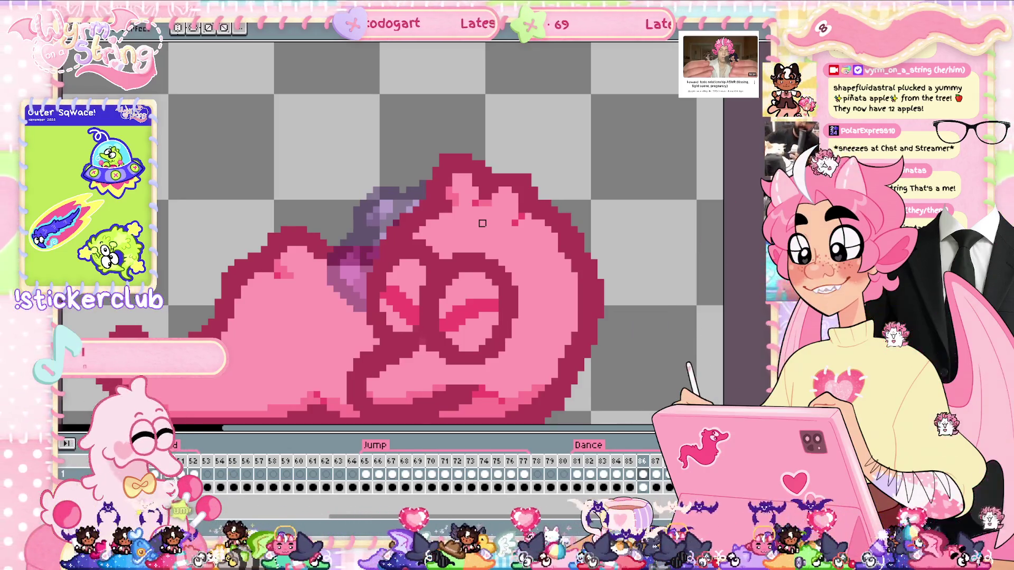
key("Right")
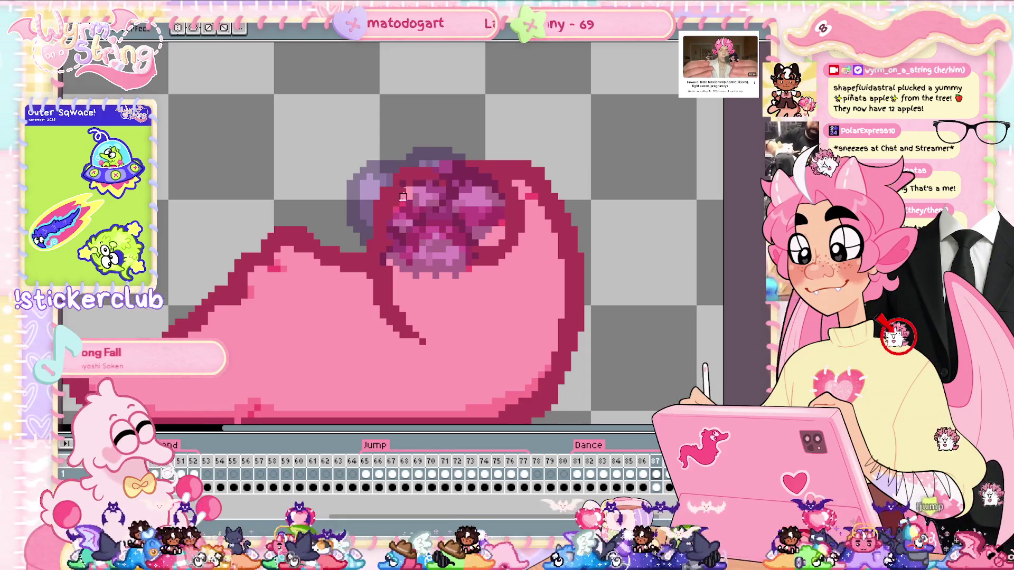
Step: Cover the purple flower pixels on frame 87 with red and pink
left_click_drag(390, 270, 423, 197)
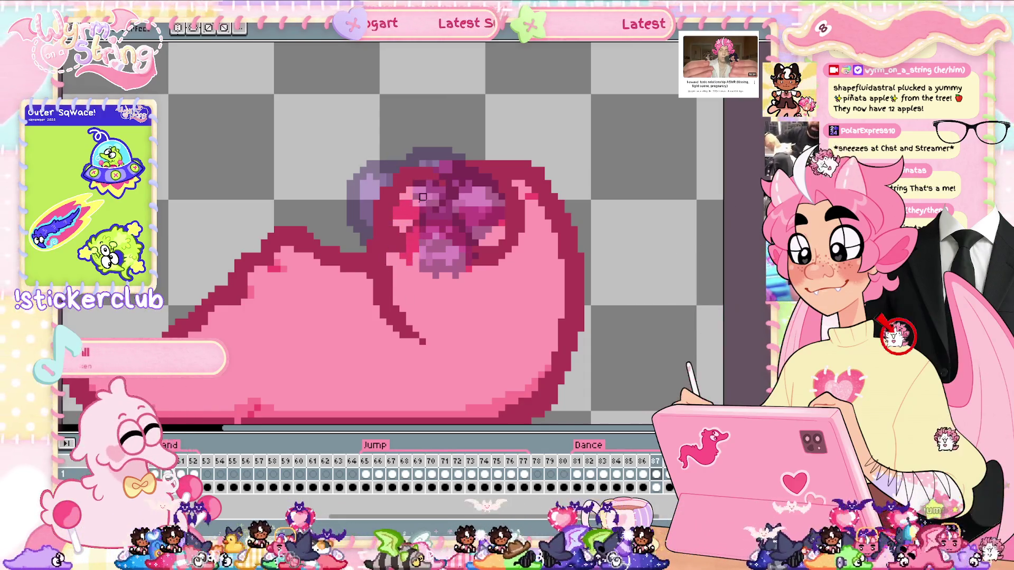
left_click_drag(428, 263, 444, 290)
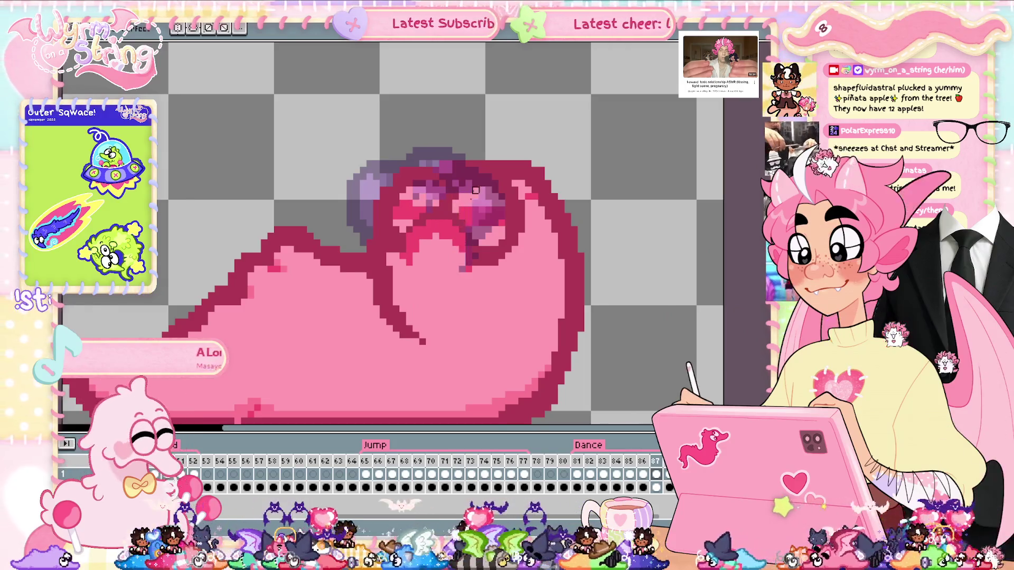
left_click_drag(482, 190, 482, 216)
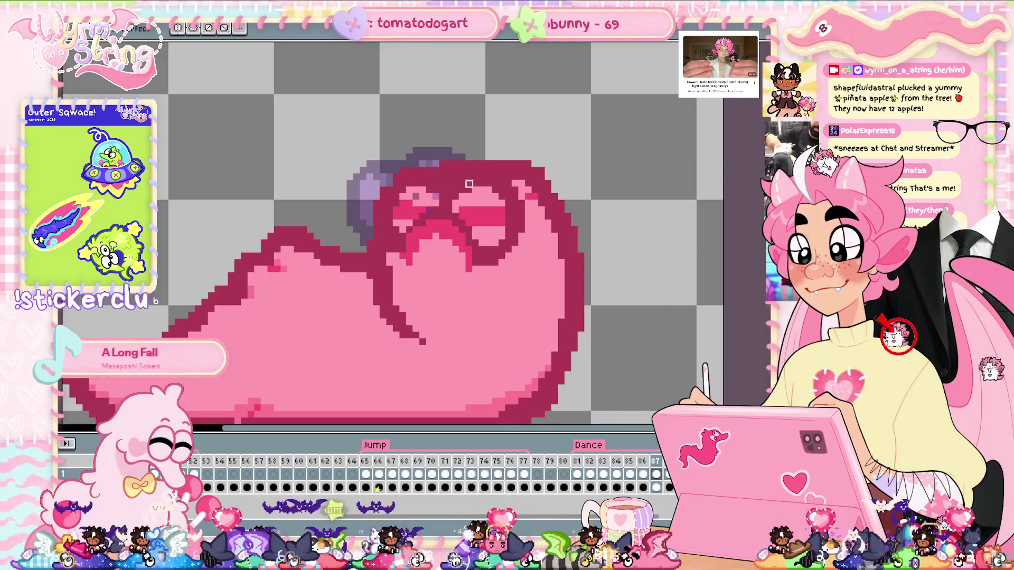
Step: Preview the animation, then raise the rose layer back to full opacity
key("Return")
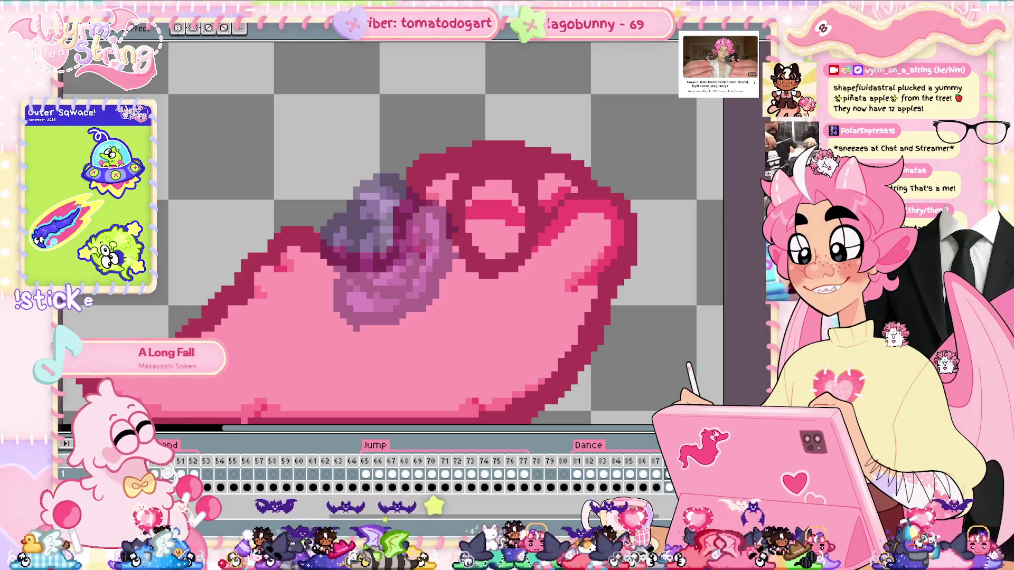
key("shift+p")
left_click_drag(482, 299, 524, 289)
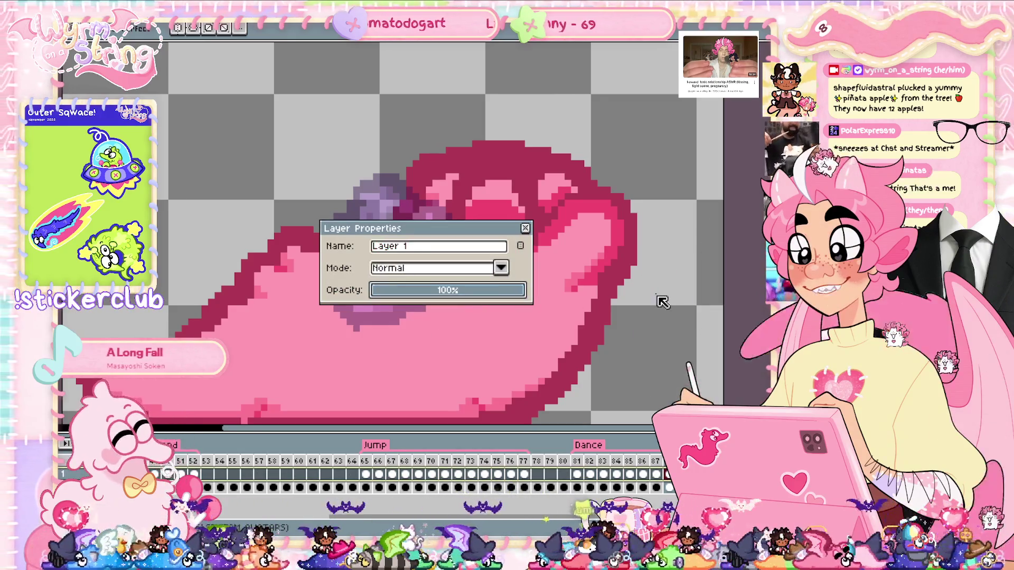
Step: Confirm full opacity and play back frames 81–87 to check the rose
left_click(525, 228)
scroll(527, 228, "down", 2)
scroll(526, 228, "down", 2)
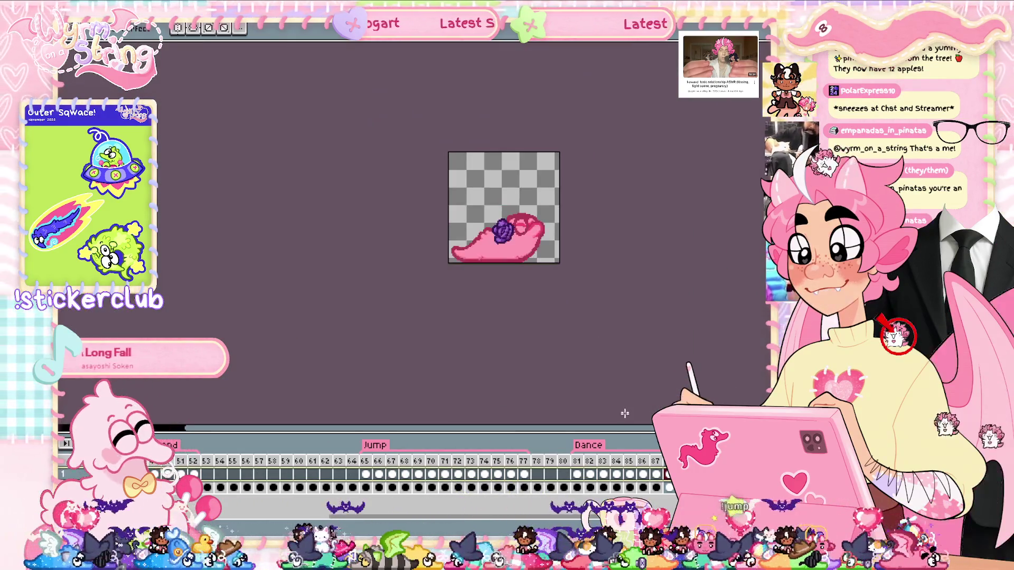
left_click(578, 475)
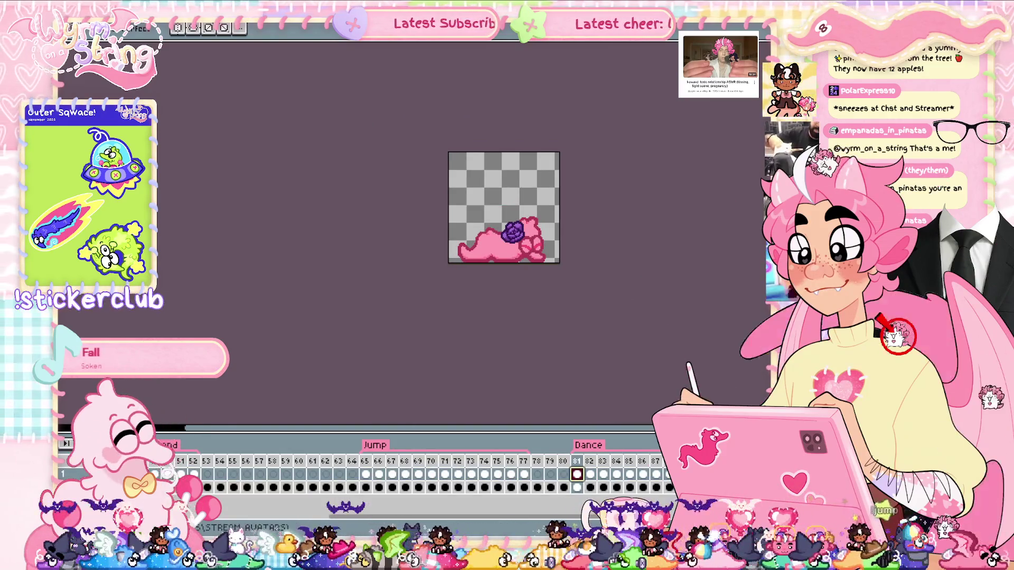
key("Return")
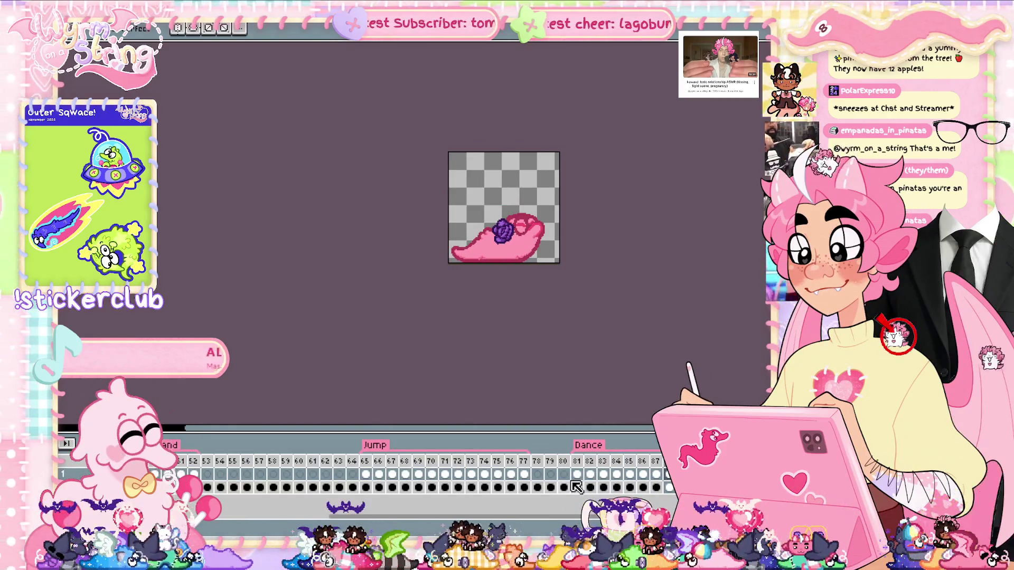
key("Return")
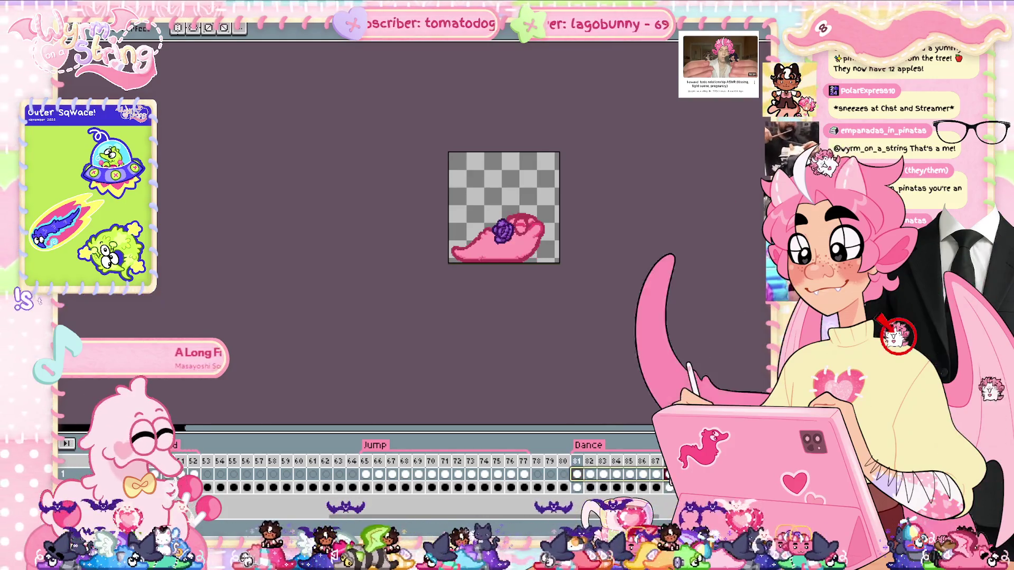
left_click_drag(581, 478, 668, 482)
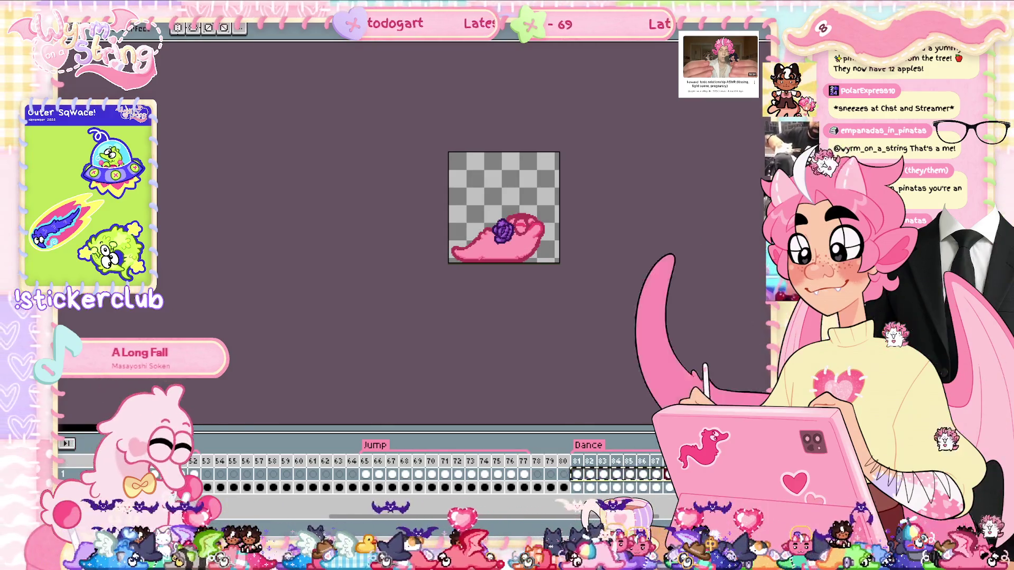
key("Return")
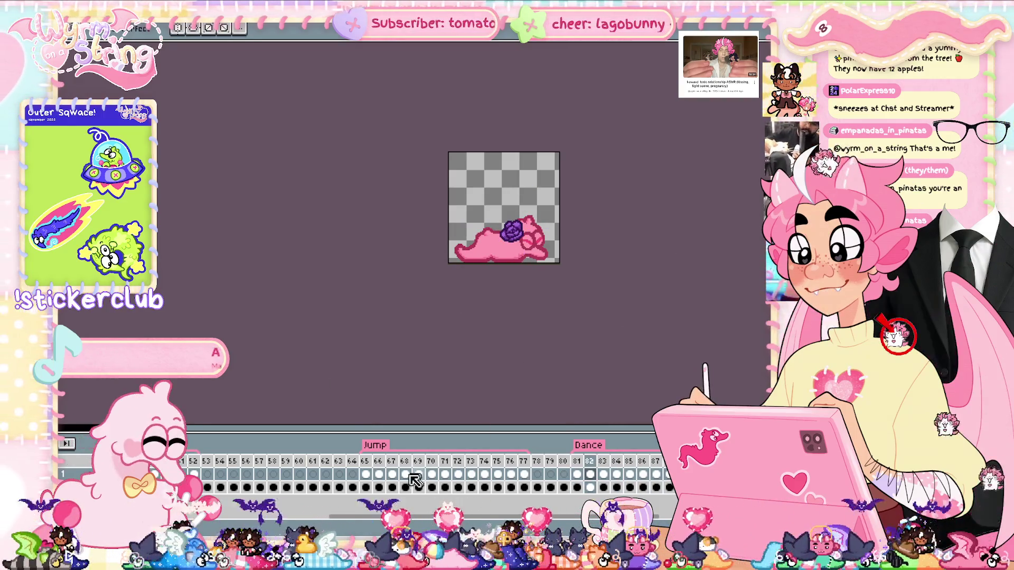
Step: Go to Jump frame 65 and hide the slug body so only the rose shows
left_click(365, 474)
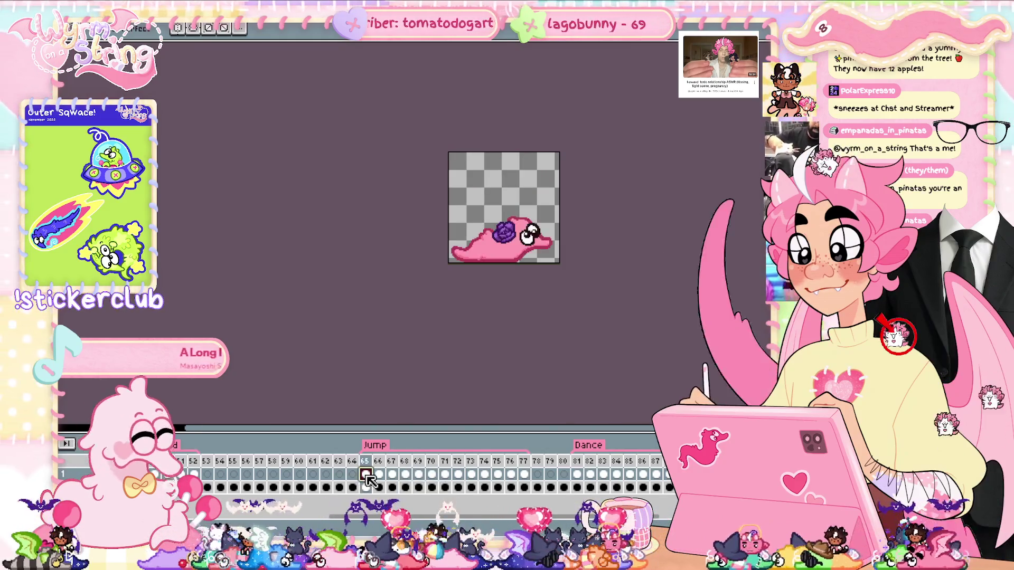
scroll(751, 169, "up", 2)
scroll(724, 175, "down", 1)
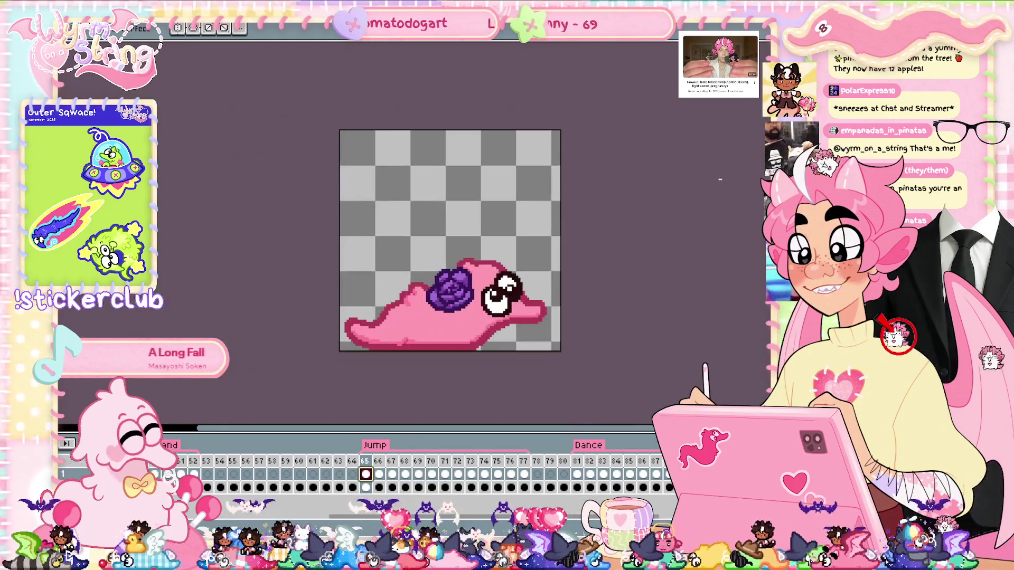
key("Delete")
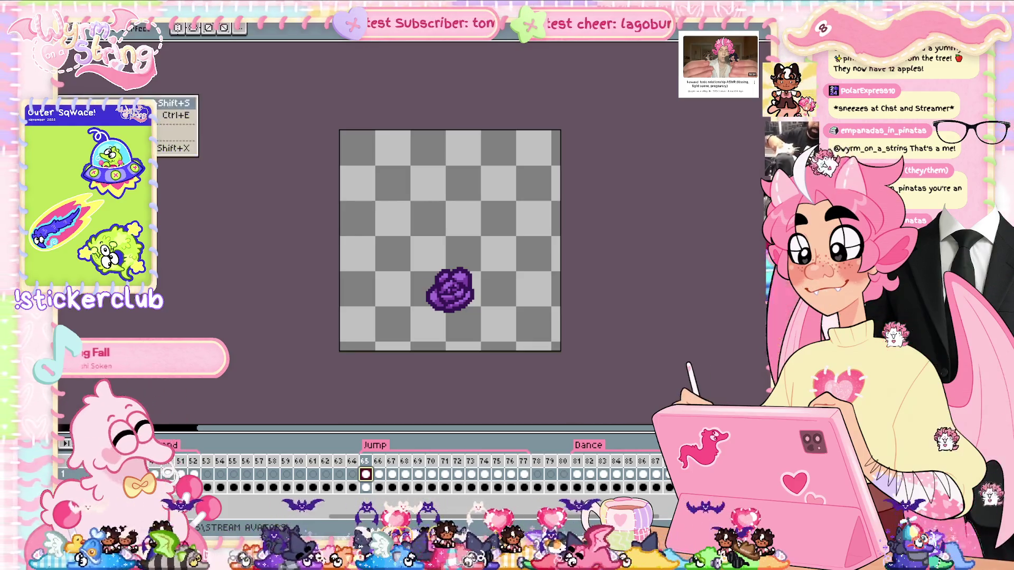
Step: Export the sprite sheet with Split Tags and Open Sprite Sheet enabled
key("ctrl+e")
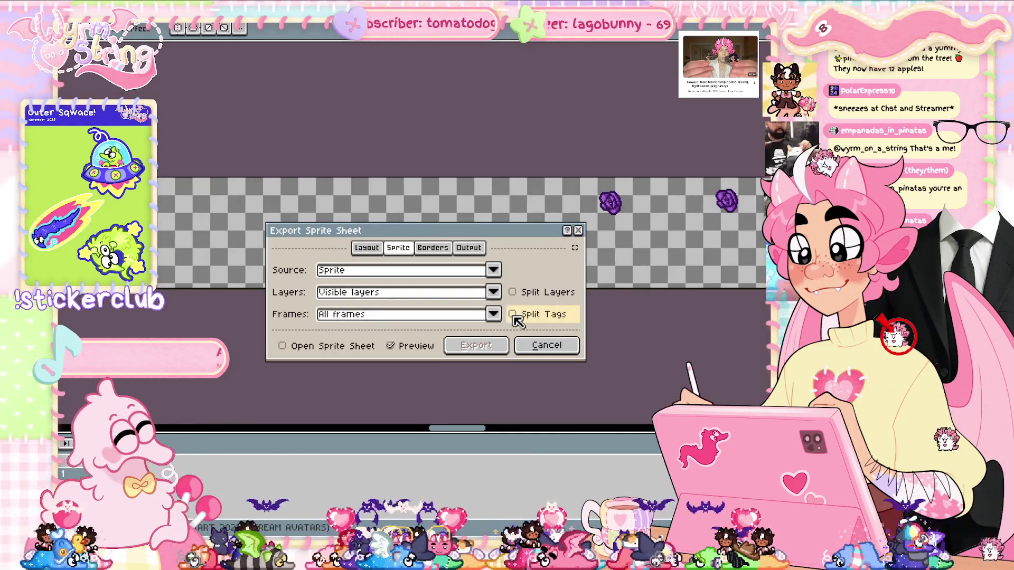
left_click(513, 316)
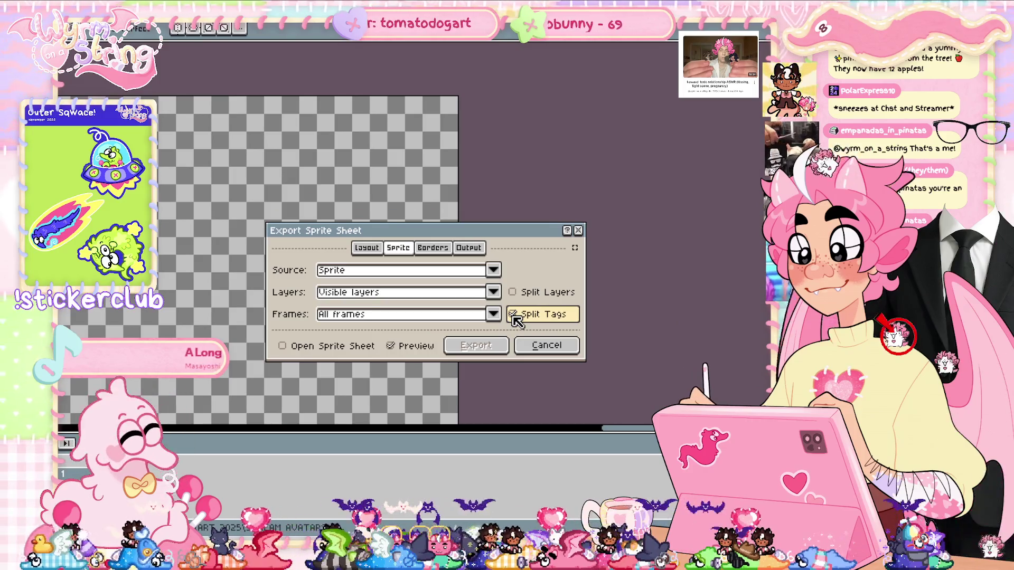
left_click(316, 346)
left_click(476, 345)
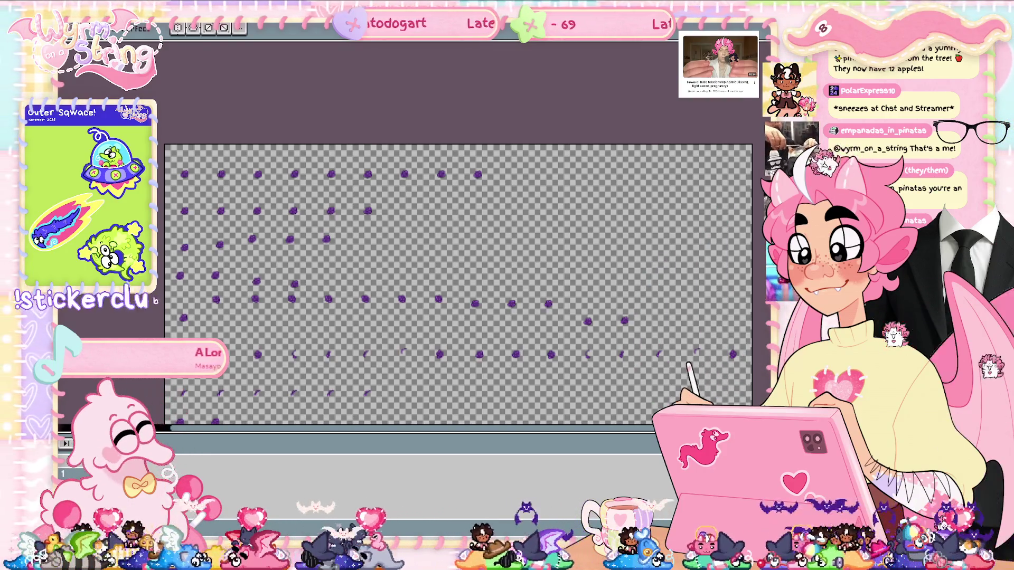
left_click(733, 354)
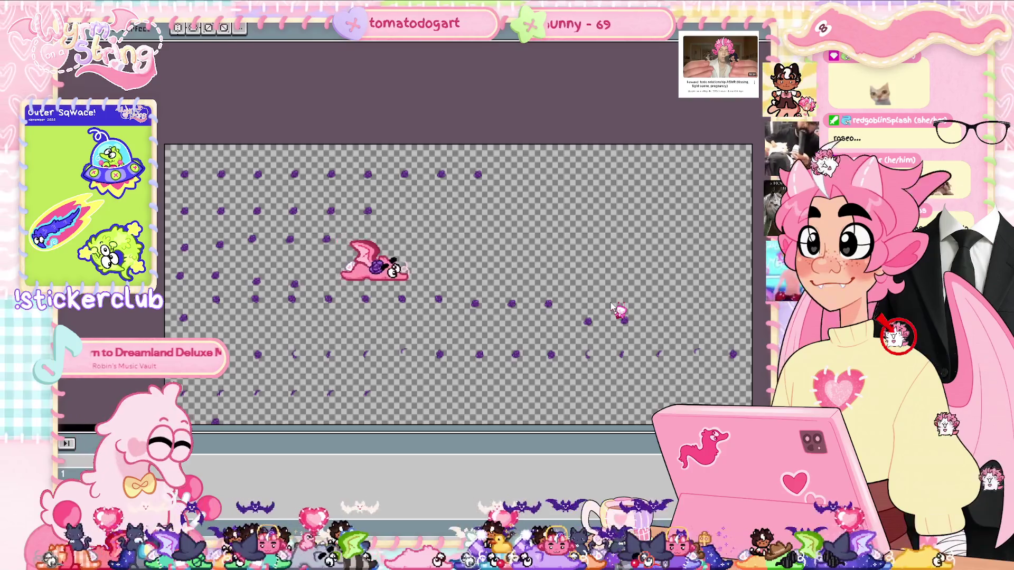
Step: Look over the exported rose sheet, then close Oceonax rose.png, bringing up the save prompt
mouse_move(396, 257)
left_mouse_down()
mouse_move(444, 158)
mouse_move(455, 169)
mouse_move(462, 152)
mouse_move(460, 95)
mouse_move(311, 238)
mouse_move(572, 151)
mouse_move(425, 264)
mouse_move(401, 108)
mouse_move(428, 145)
mouse_move(475, 172)
mouse_move(473, 150)
left_mouse_up()
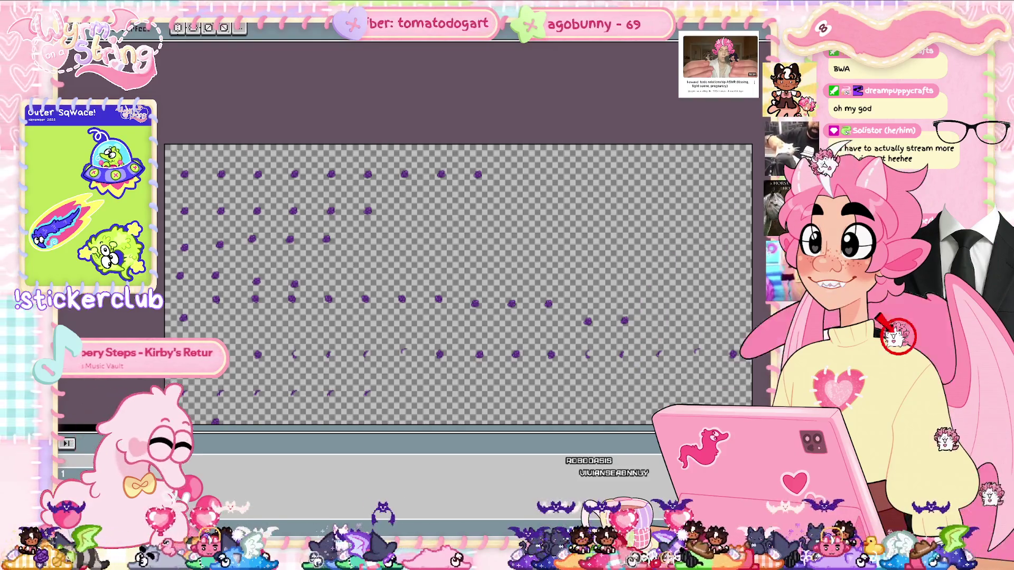
scroll(458, 285, "up", 2)
scroll(458, 285, "up", 2)
scroll(459, 246, "down", 2)
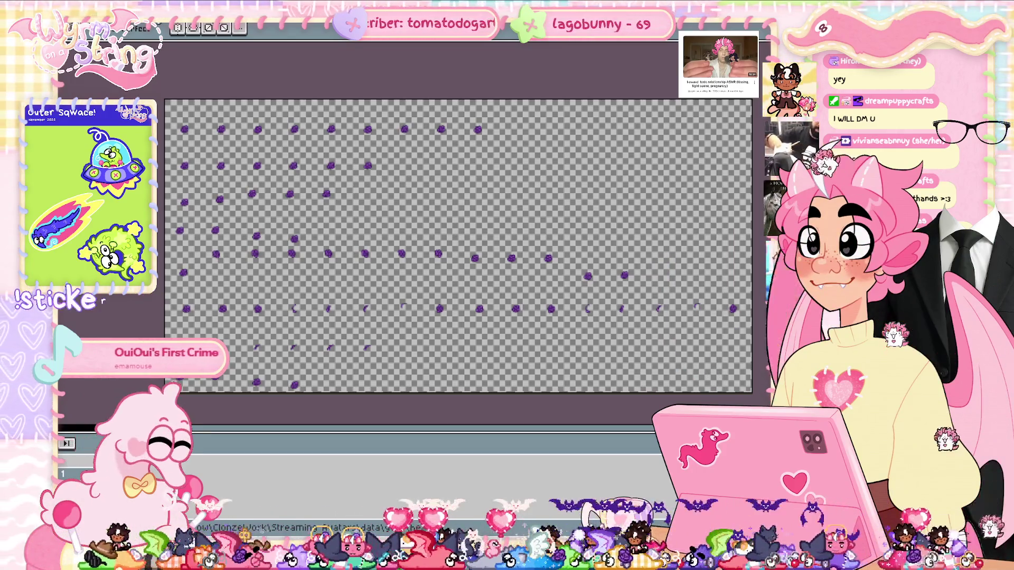
key("ctrl+w")
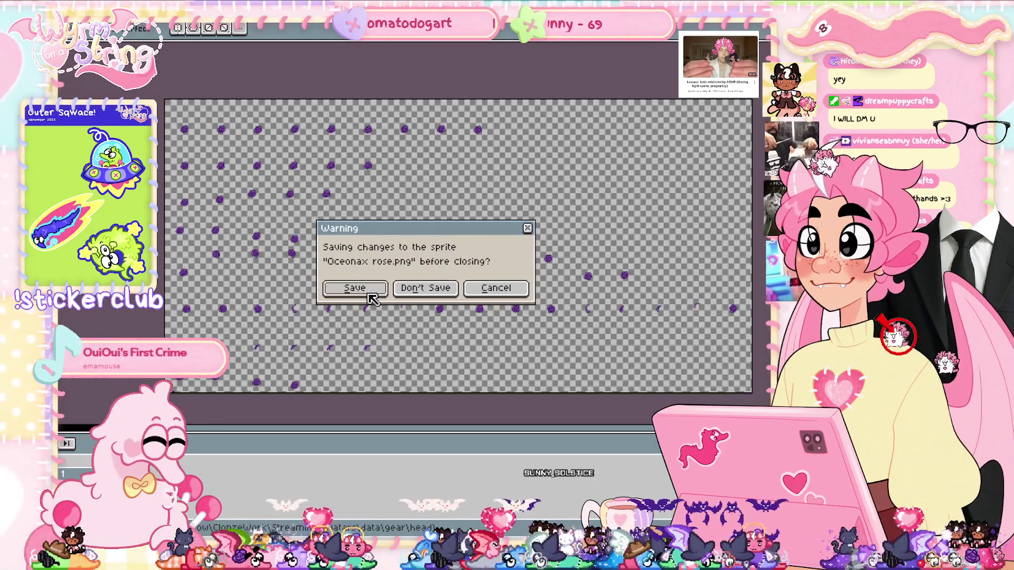
Step: Choose Save so Oceonax rose.png is saved before closing
left_click(369, 294)
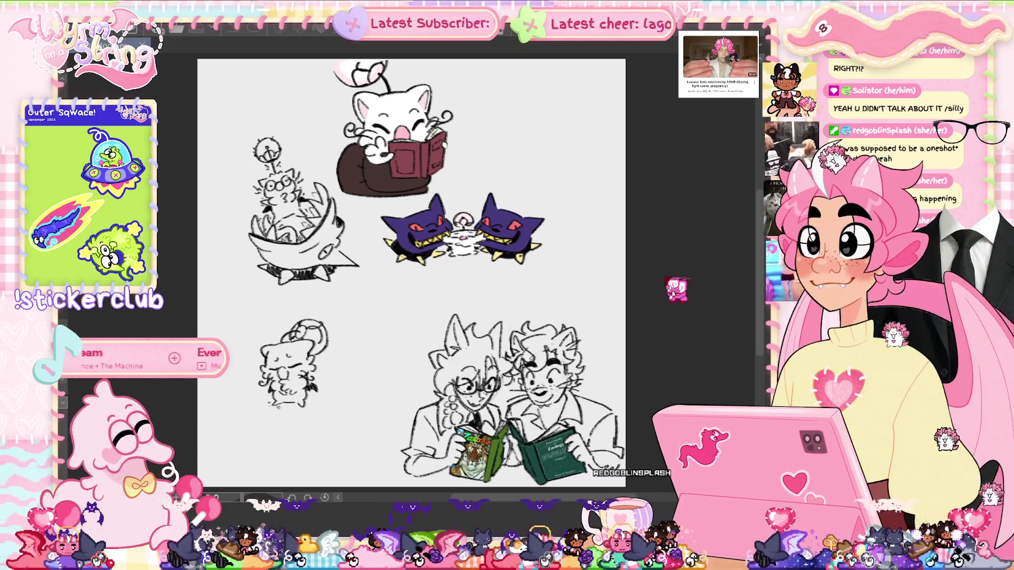
scroll(264, 181, "up", 5)
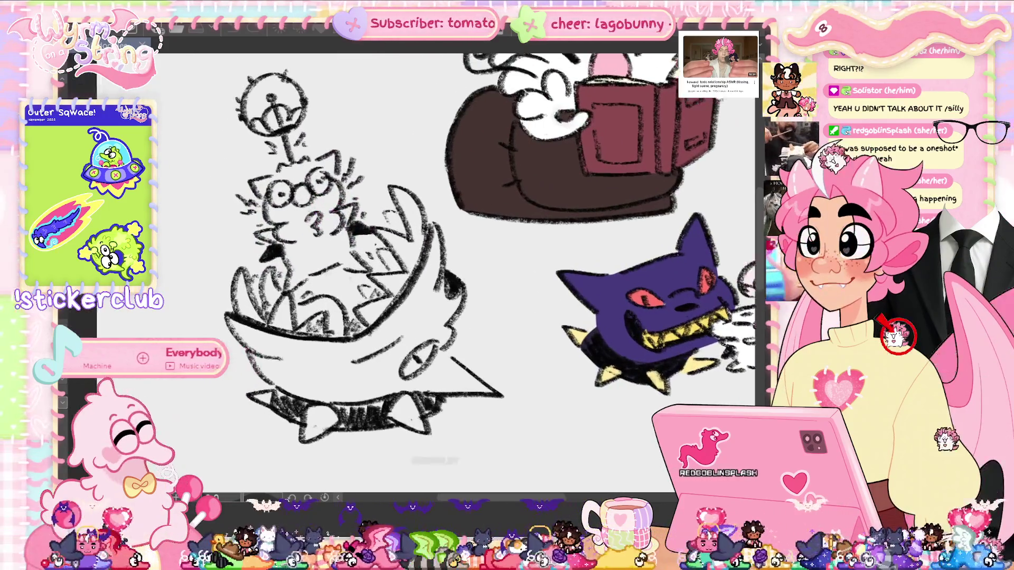
scroll(480, 296, "up", 5)
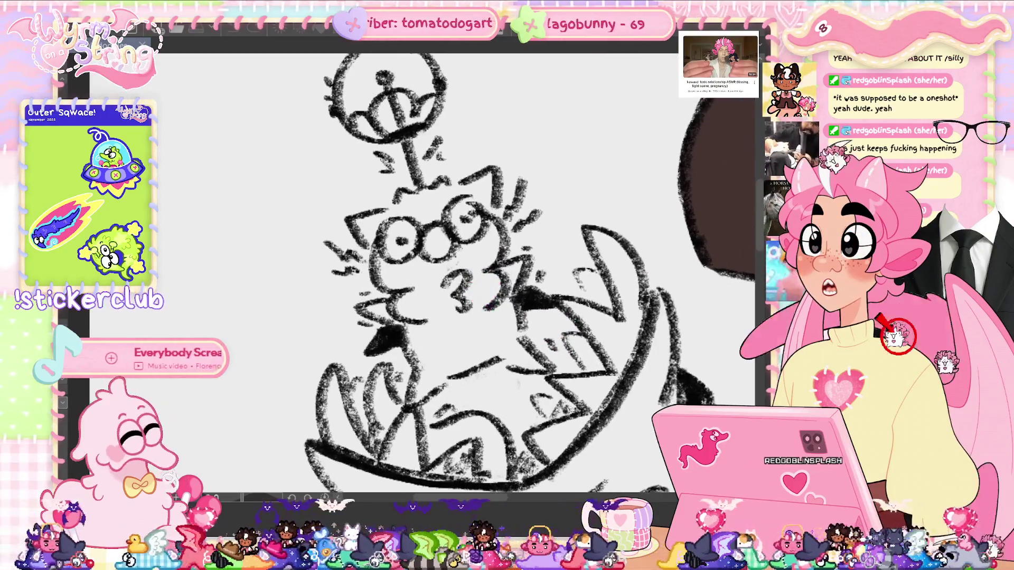
scroll(475, 274, "down", 3)
scroll(475, 275, "up", 4)
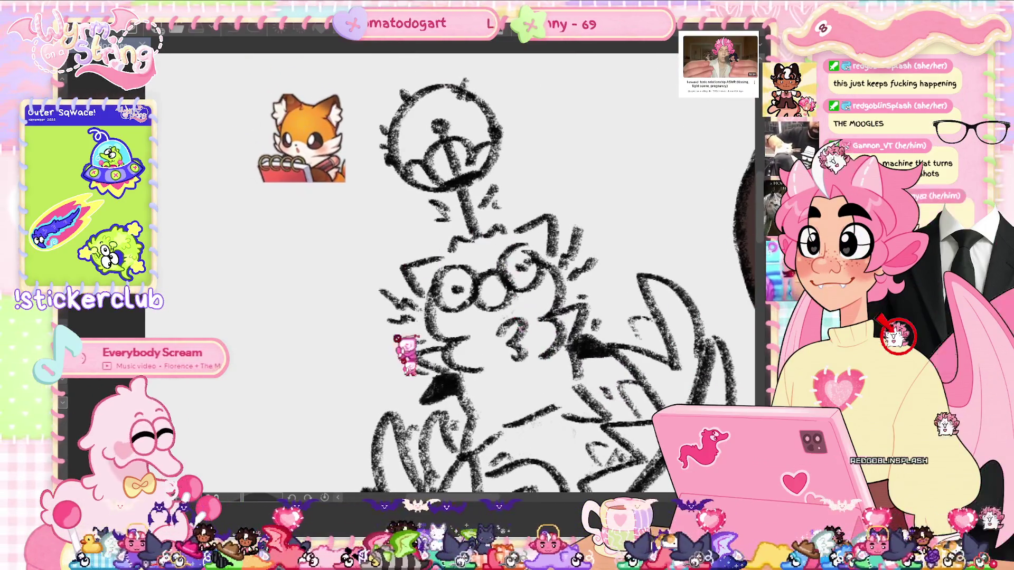
left_click_drag(475, 274, 436, 251)
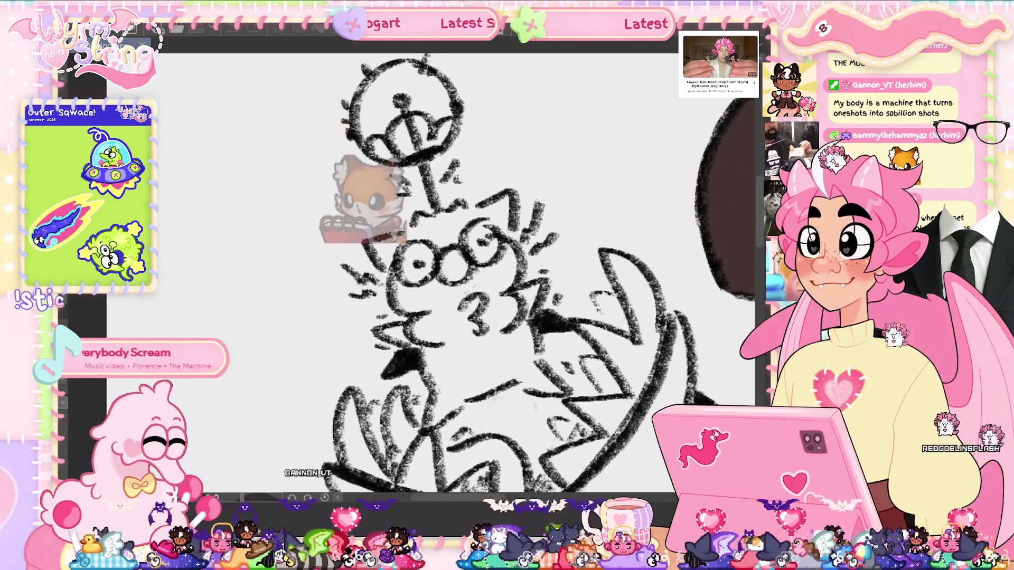
scroll(481, 275, "up", 1)
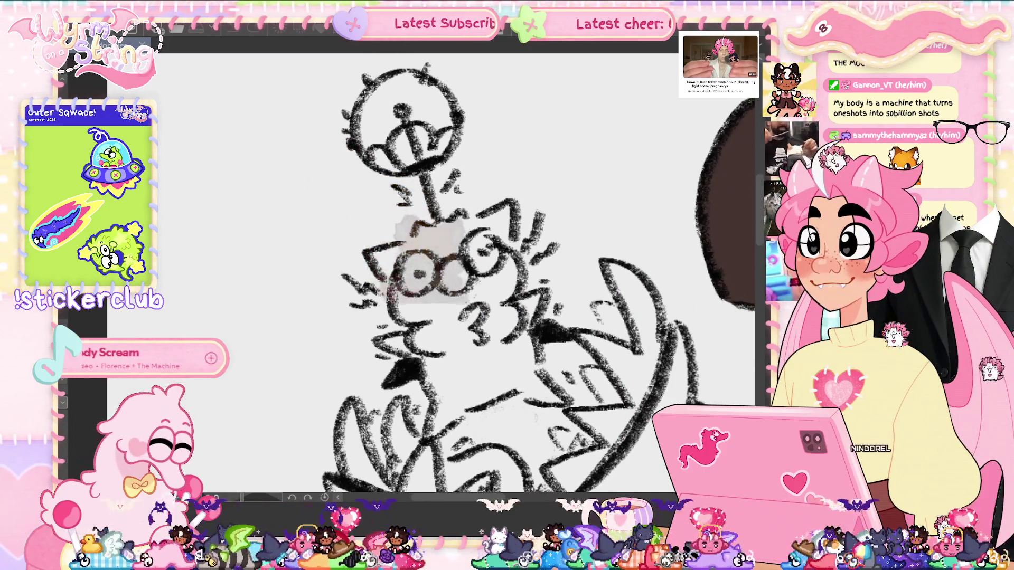
scroll(515, 317, "down", 5)
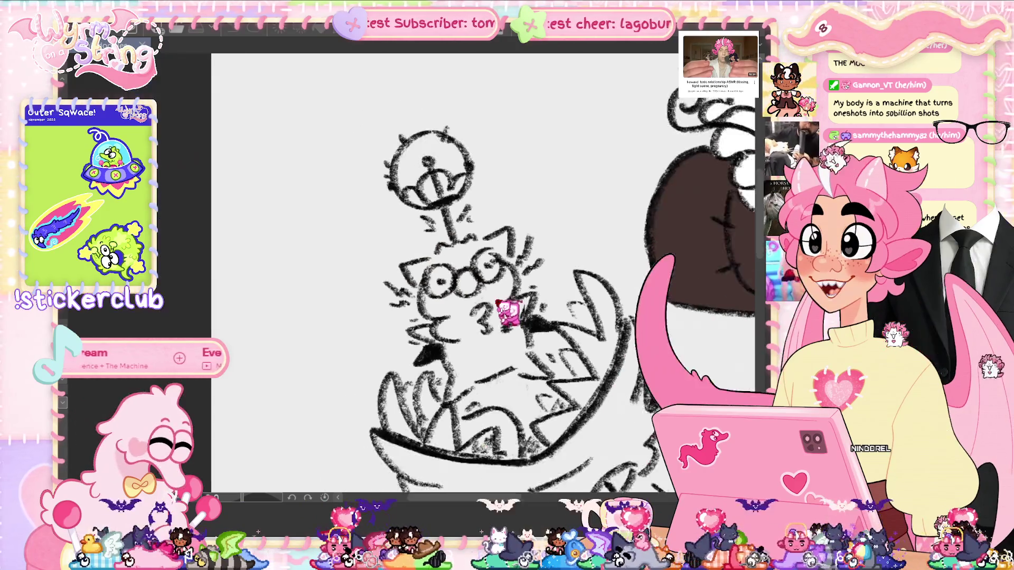
scroll(528, 275, "up", 1)
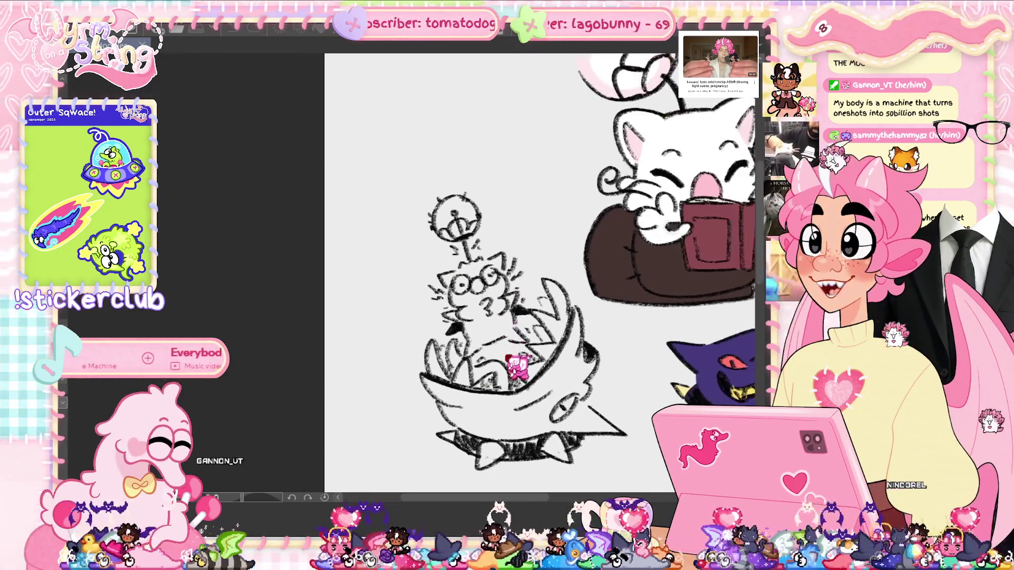
mouse_move(528, 264)
left_mouse_down()
mouse_move(423, 149)
mouse_move(491, 217)
mouse_move(490, 204)
left_mouse_up()
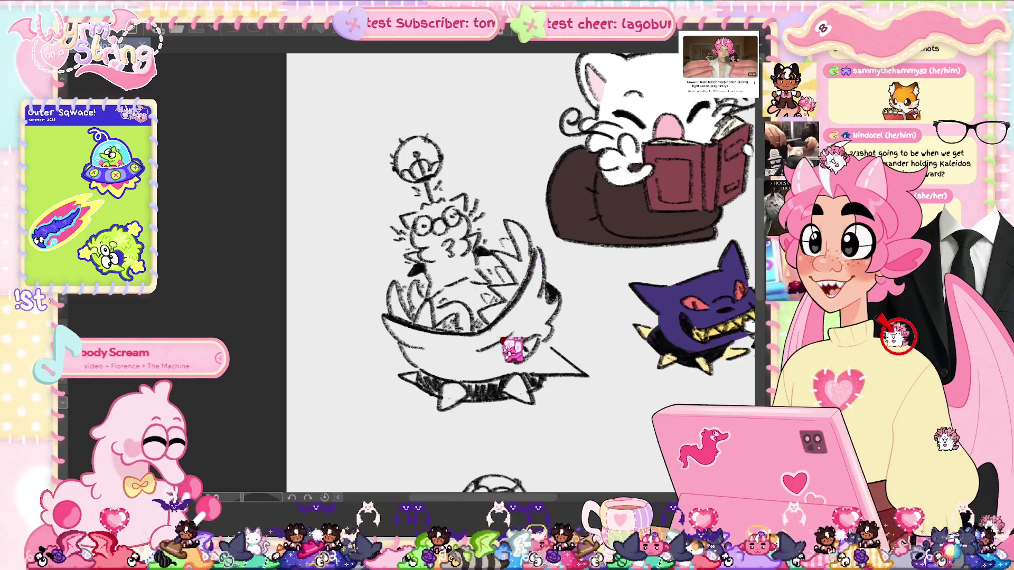
scroll(377, 277, "up", 2)
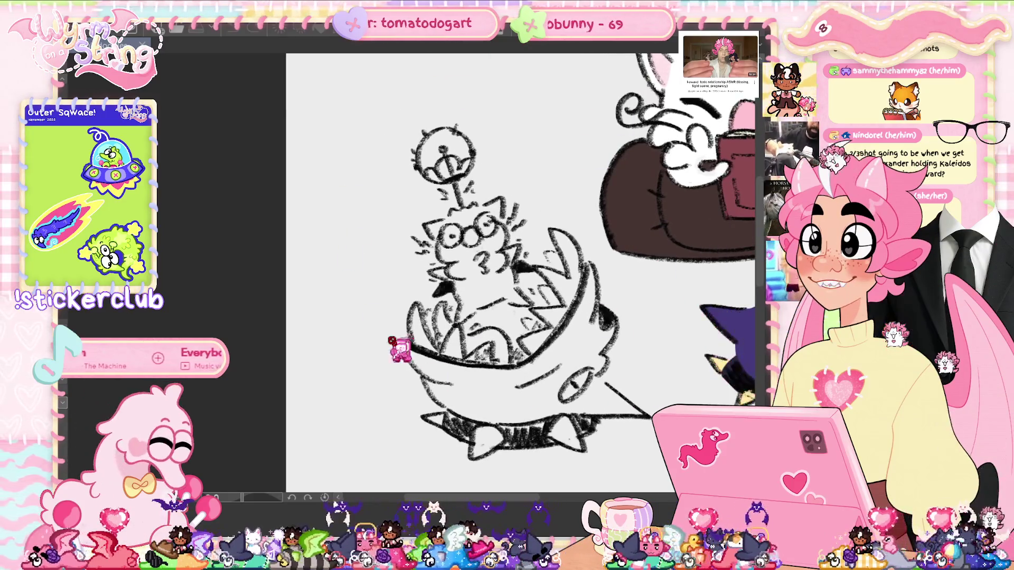
scroll(520, 272, "right", 8)
scroll(521, 272, "down", 3)
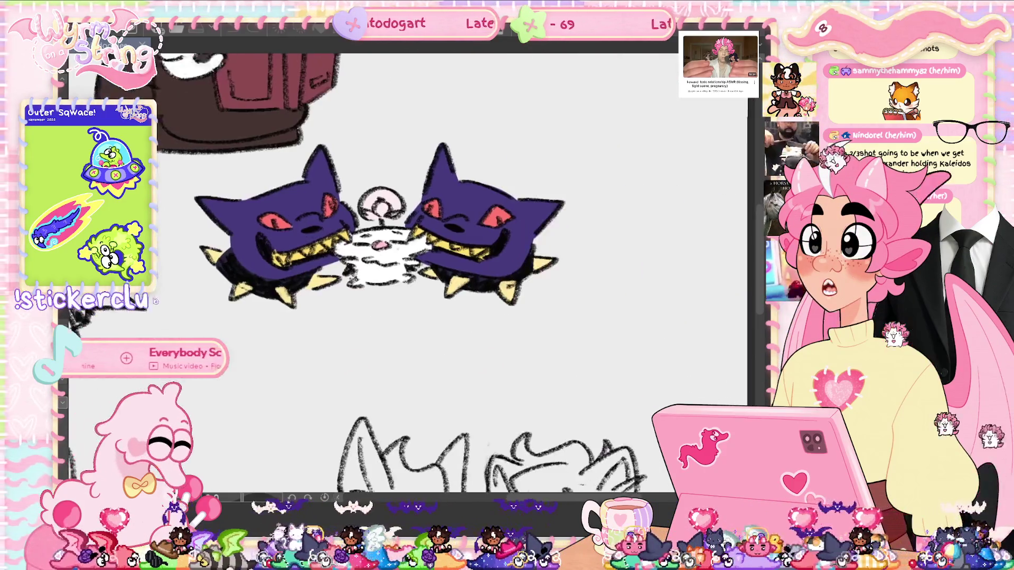
scroll(486, 258, "up", 3)
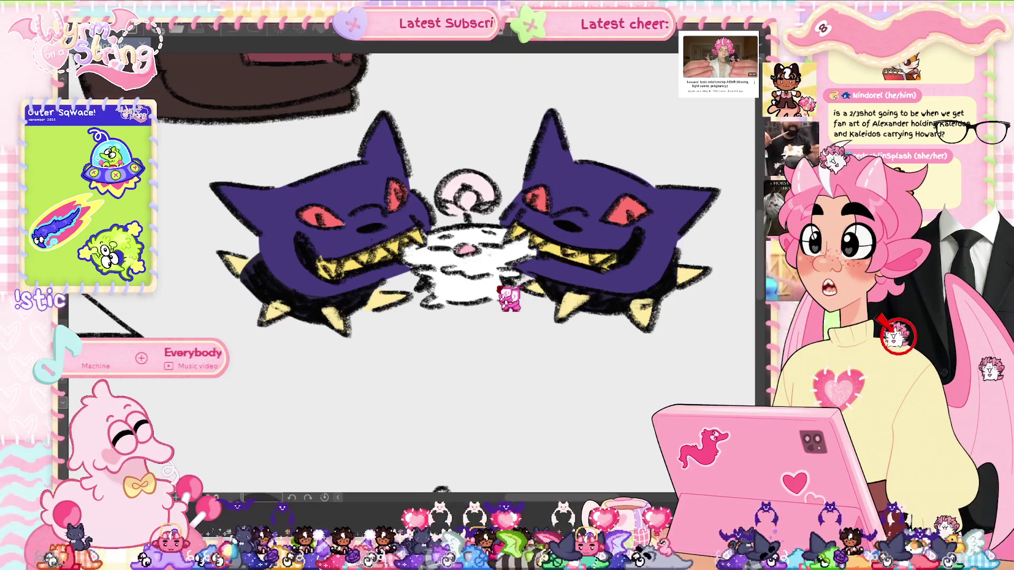
scroll(465, 253, "down", 3)
scroll(465, 253, "up", 2)
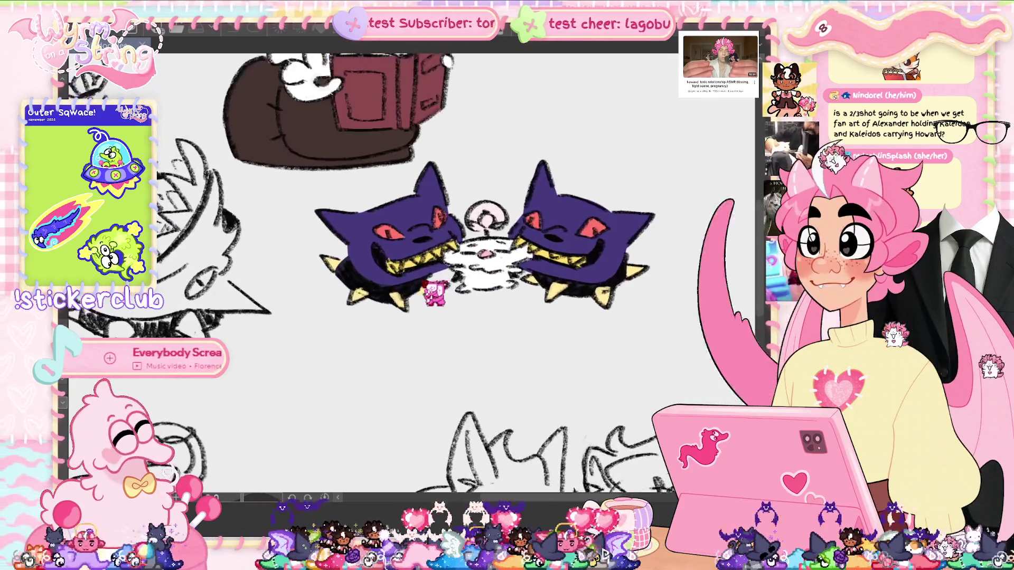
scroll(523, 280, "up", 5)
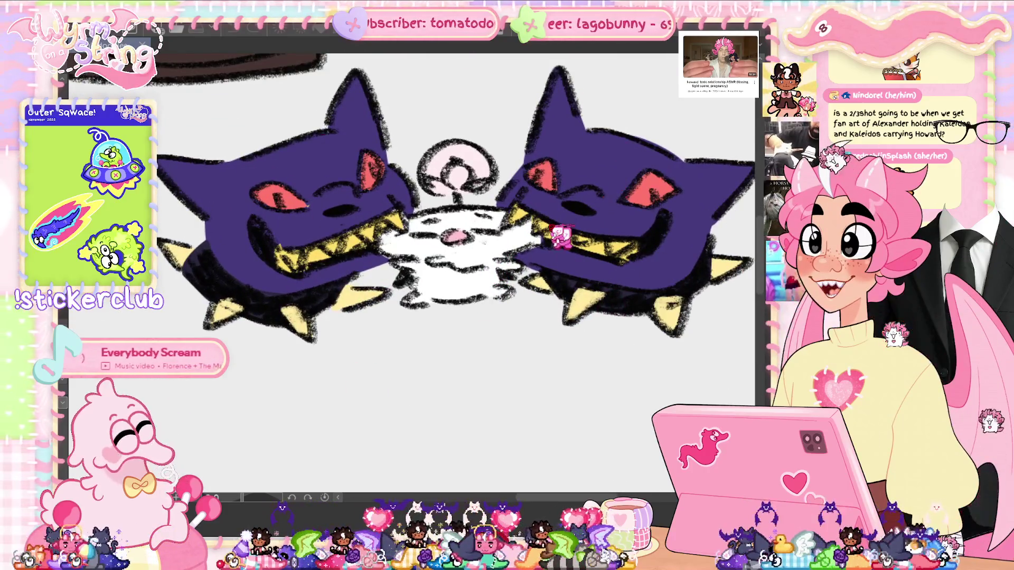
scroll(454, 222, "up", 1)
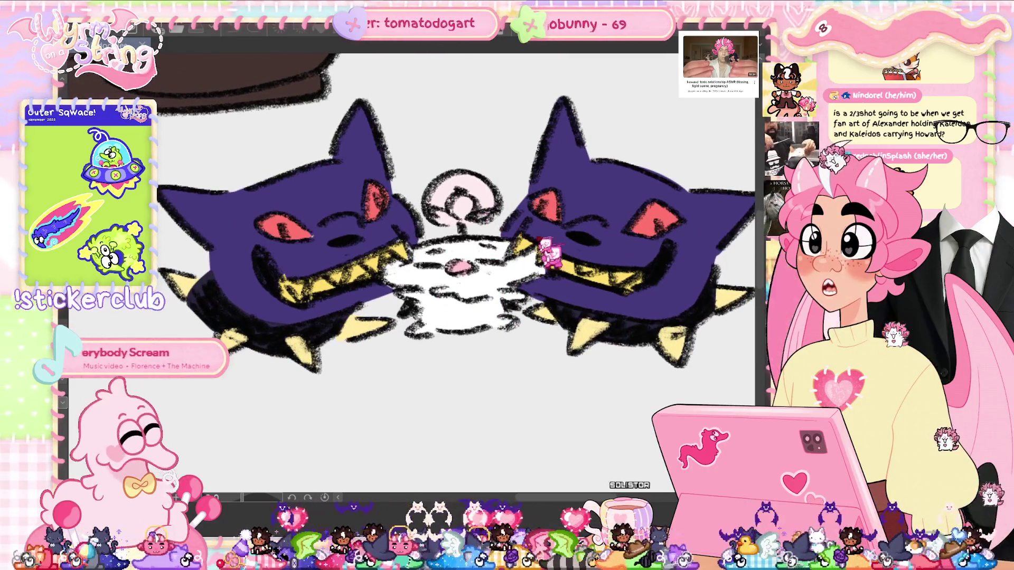
scroll(450, 244, "up", 5)
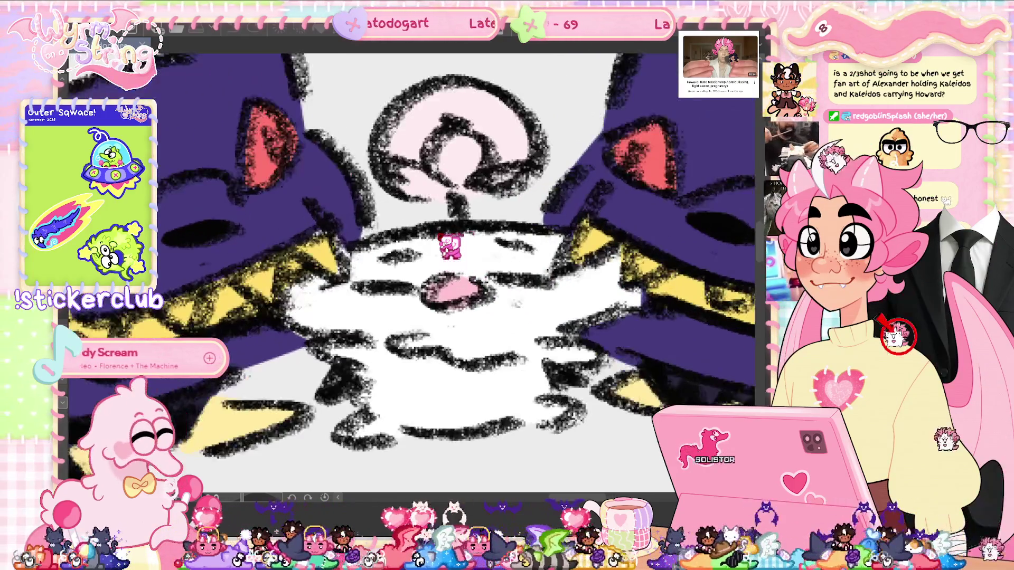
scroll(450, 244, "down", 8)
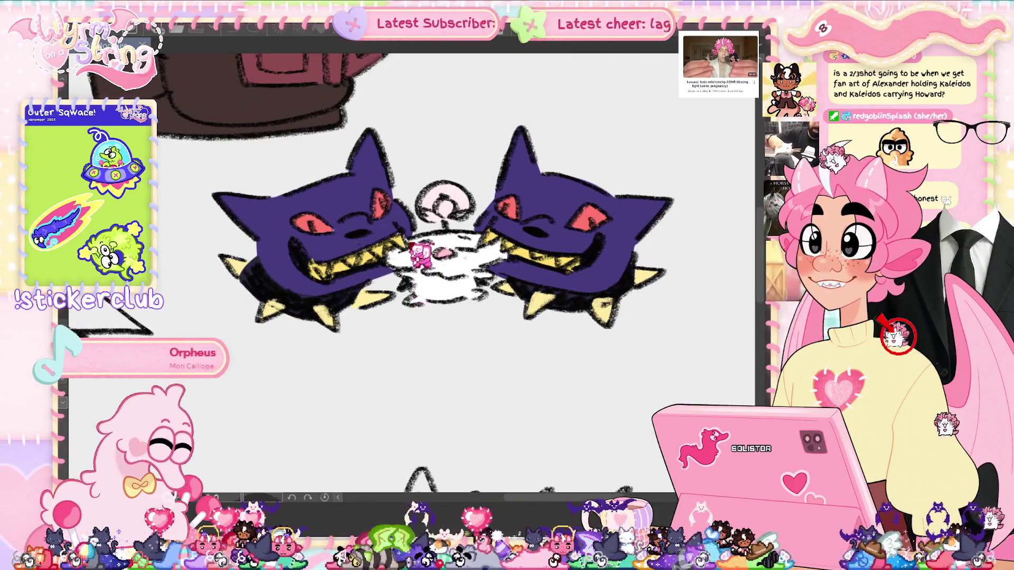
scroll(383, 330, "down", 2)
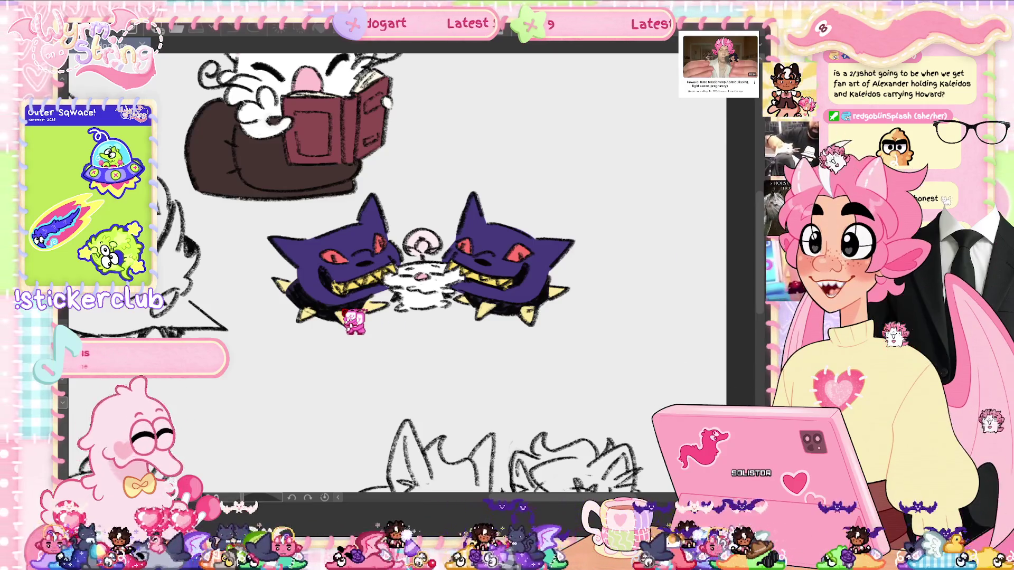
scroll(401, 254, "up", 3)
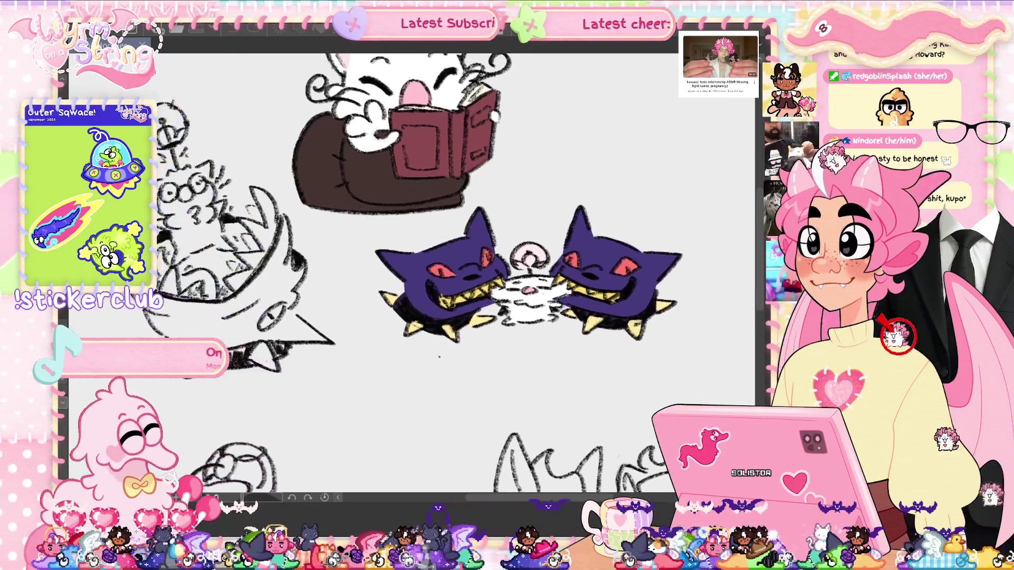
scroll(401, 254, "up", 3)
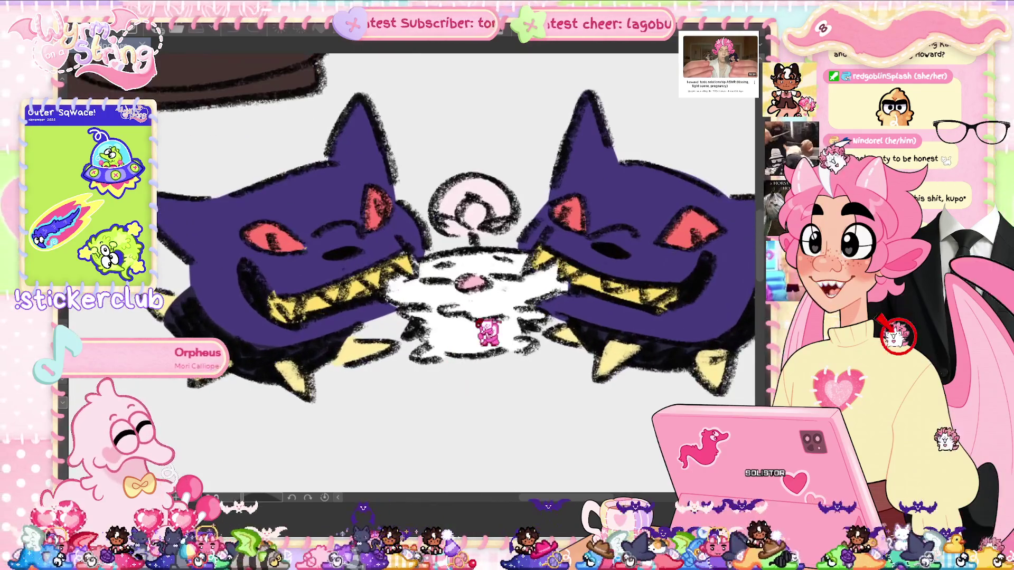
scroll(401, 254, "down", 3)
scroll(371, 194, "up", 5)
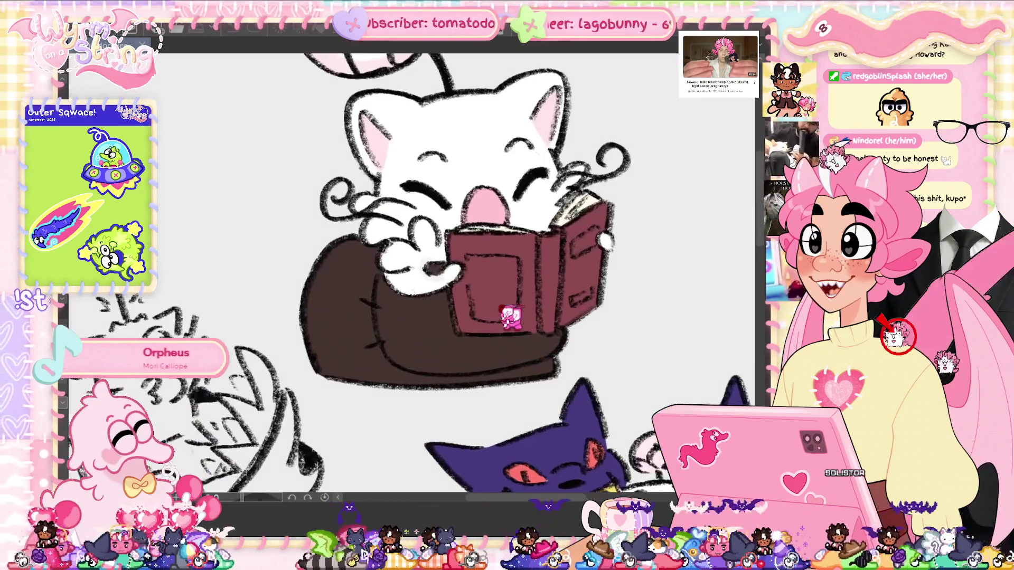
scroll(484, 333, "up", 1)
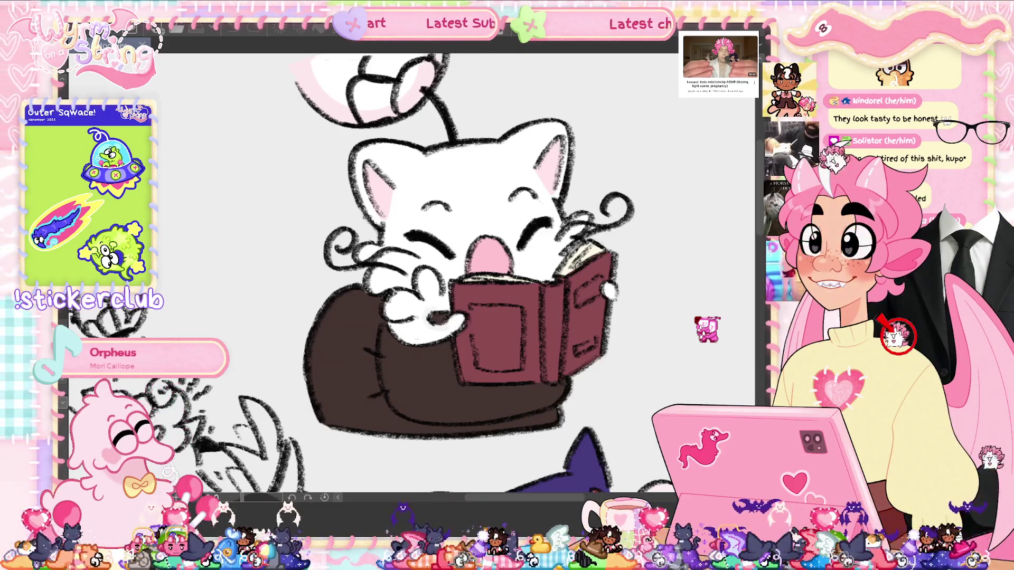
scroll(421, 283, "down", 3)
left_click_drag(421, 283, 476, 299)
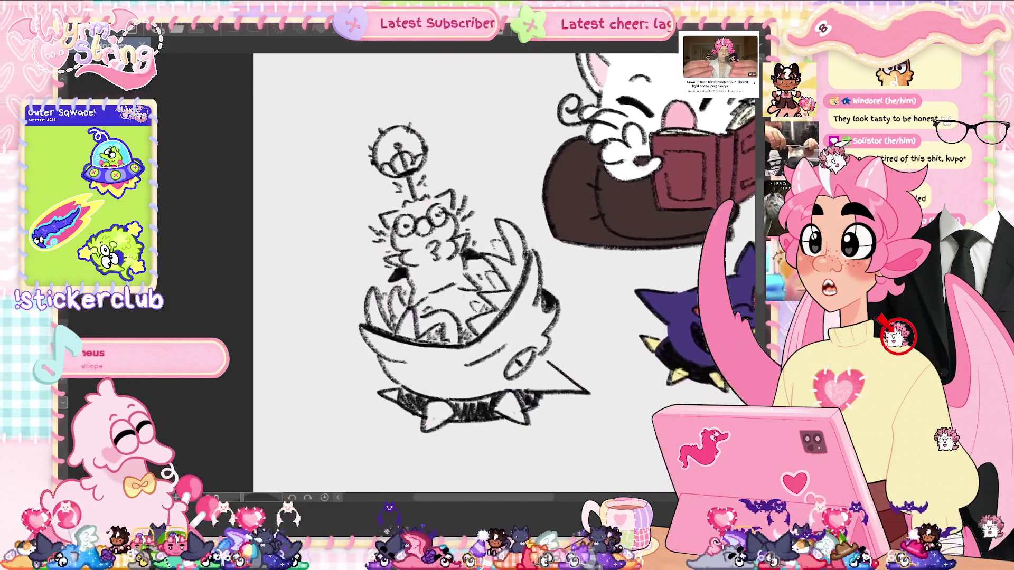
scroll(475, 299, "up", 3)
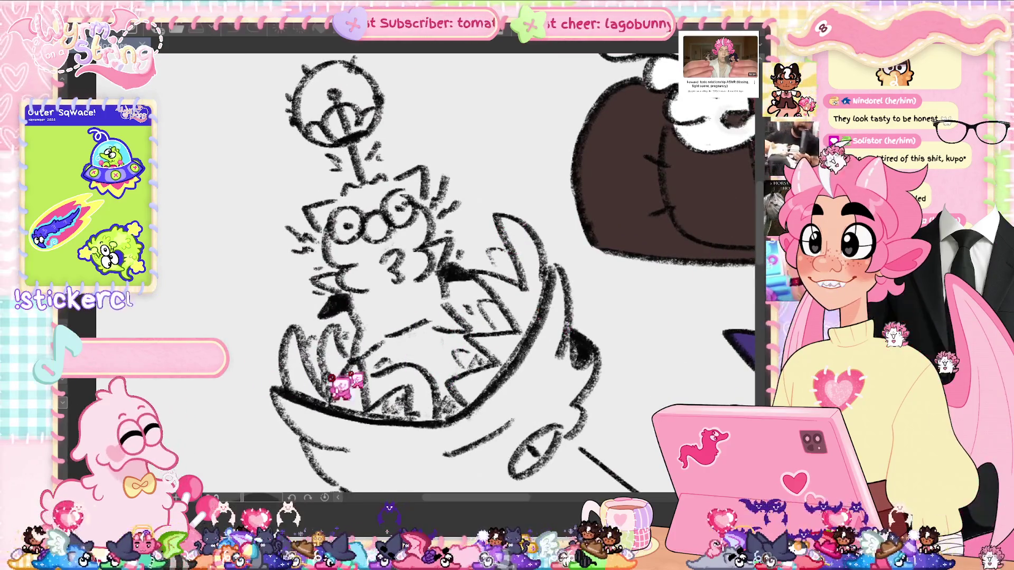
scroll(346, 354, "down", 3)
scroll(346, 354, "up", 4)
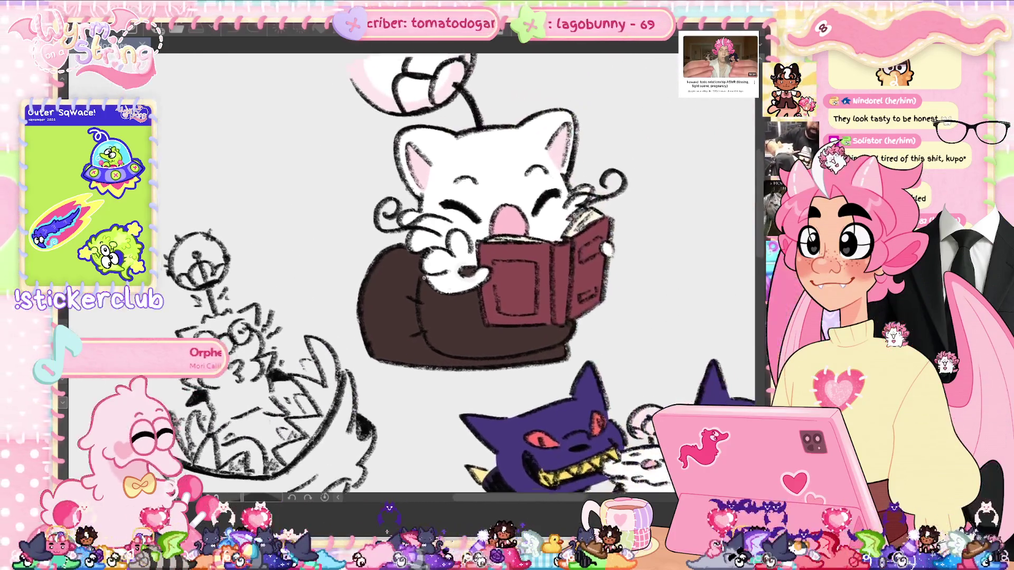
scroll(423, 420, "up", 1)
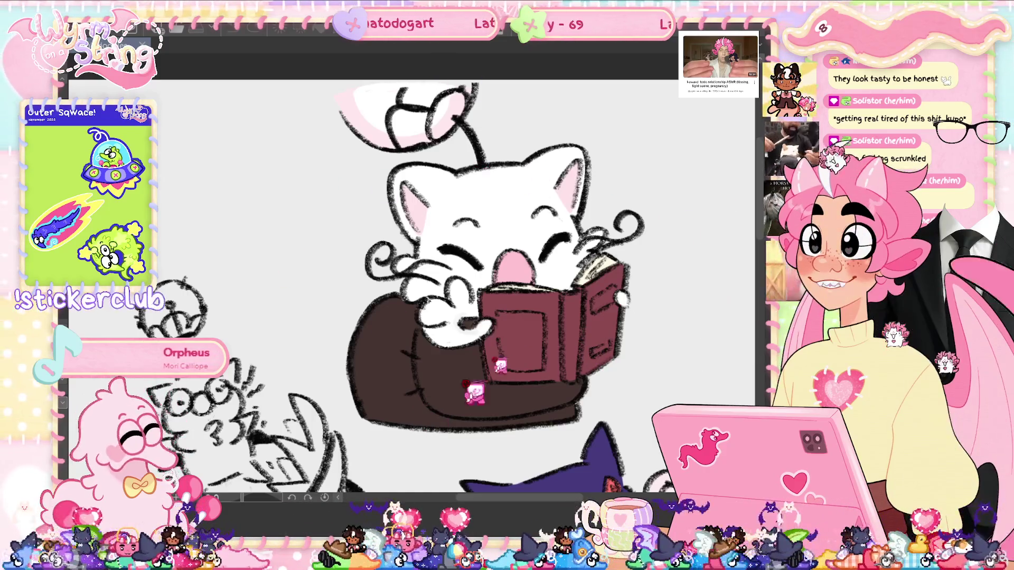
scroll(412, 285, "down", 2)
left_click_drag(264, 317, 518, 150)
scroll(454, 233, "up", 3)
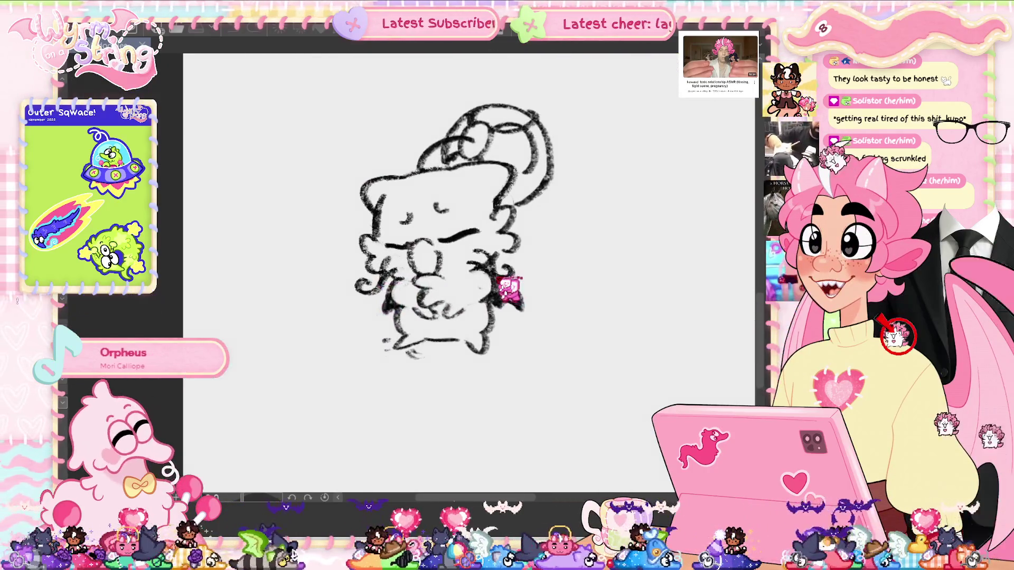
scroll(508, 287, "up", 2)
mouse_move(598, 241)
left_mouse_down()
mouse_move(548, 224)
mouse_move(549, 235)
left_mouse_up()
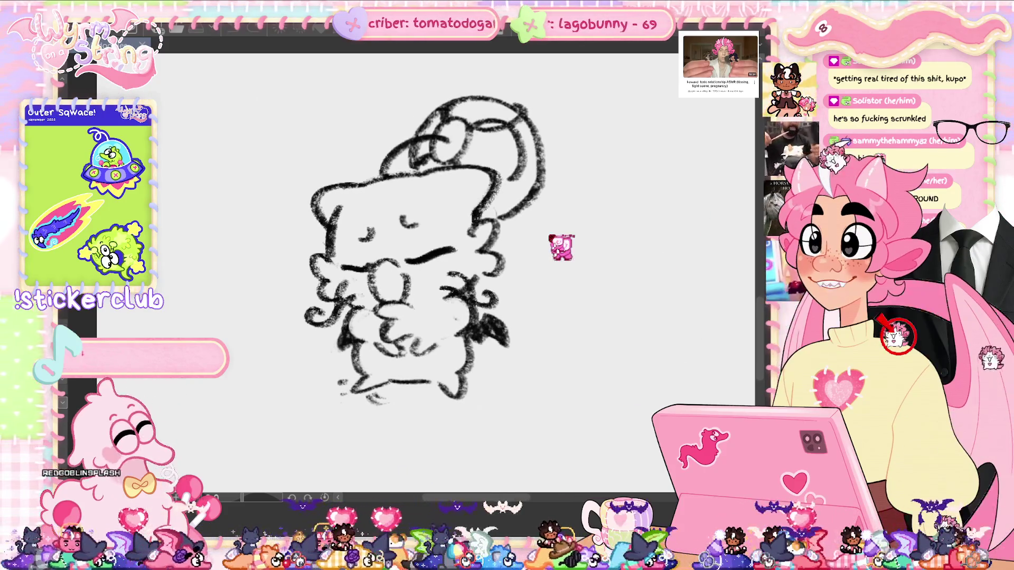
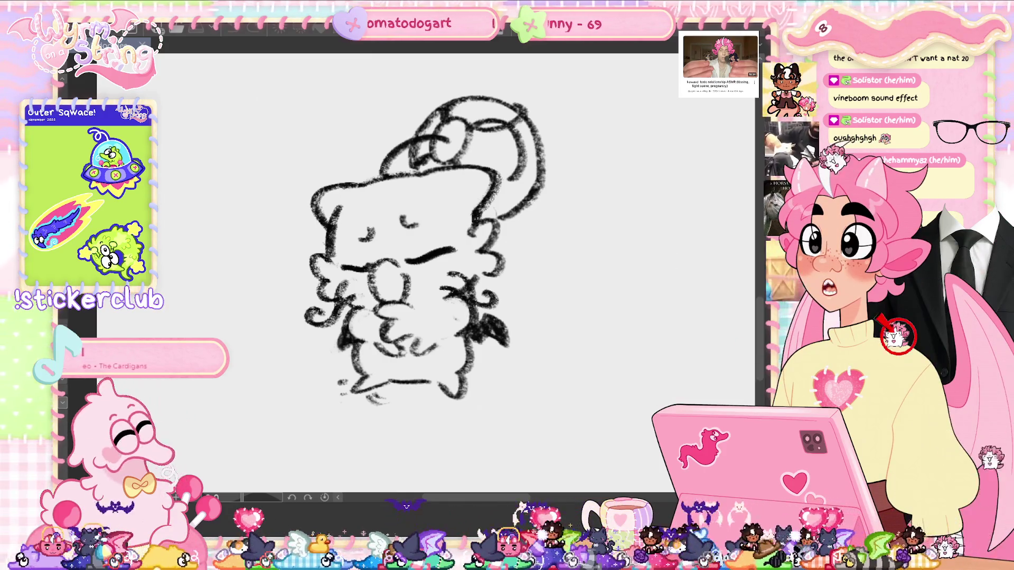
Step: Zoom out over the page, then pan and zoom in on the two cat-eared characters reading books
scroll(536, 242, "down", 3)
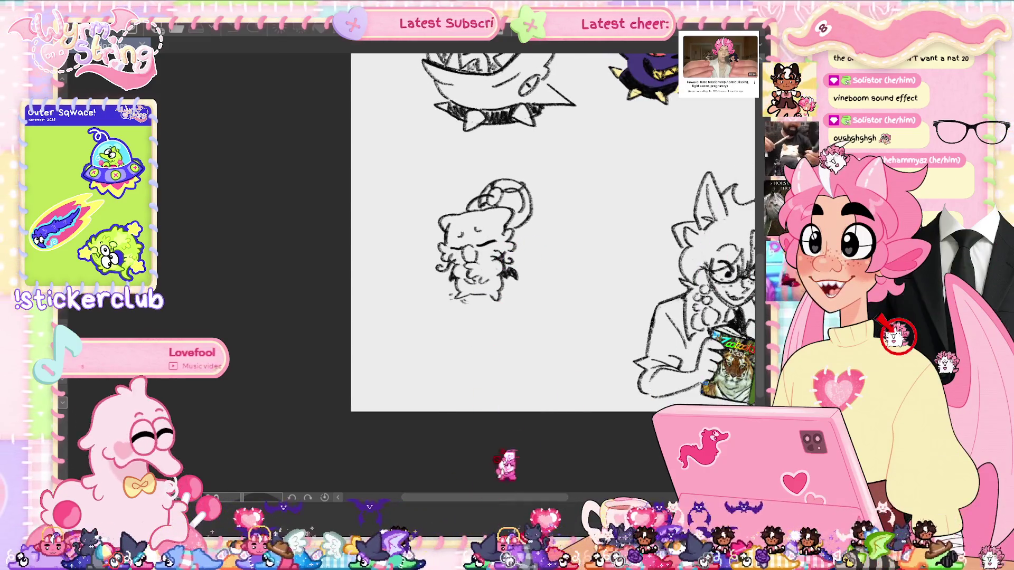
scroll(760, 284, "up", 3)
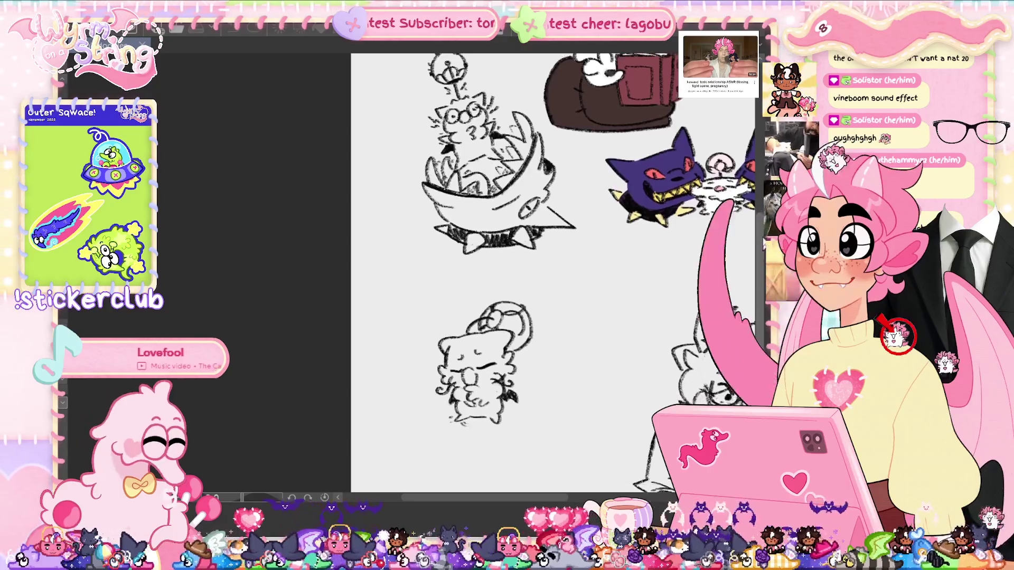
scroll(764, 264, "down", 2)
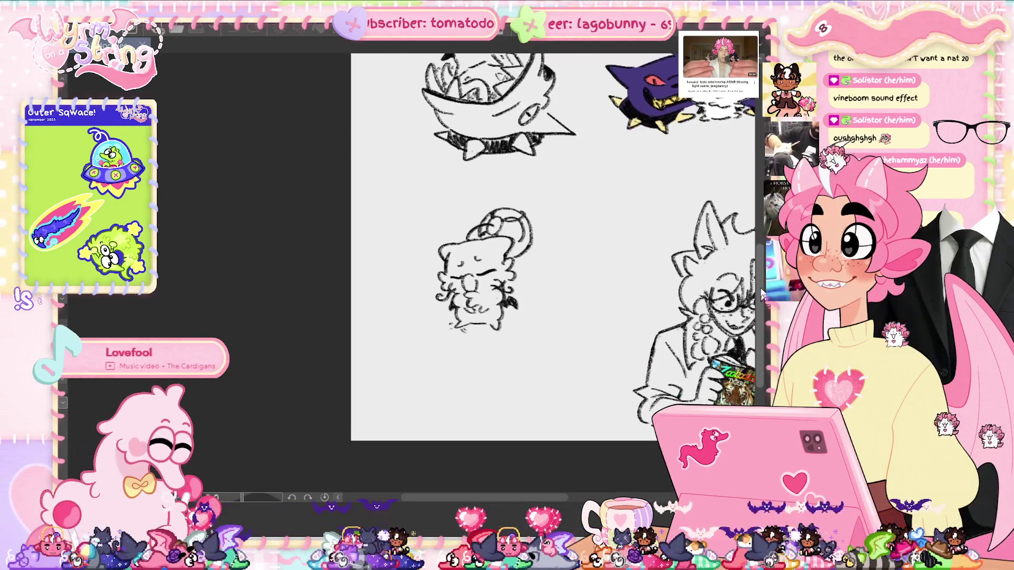
left_click_drag(508, 499, 595, 499)
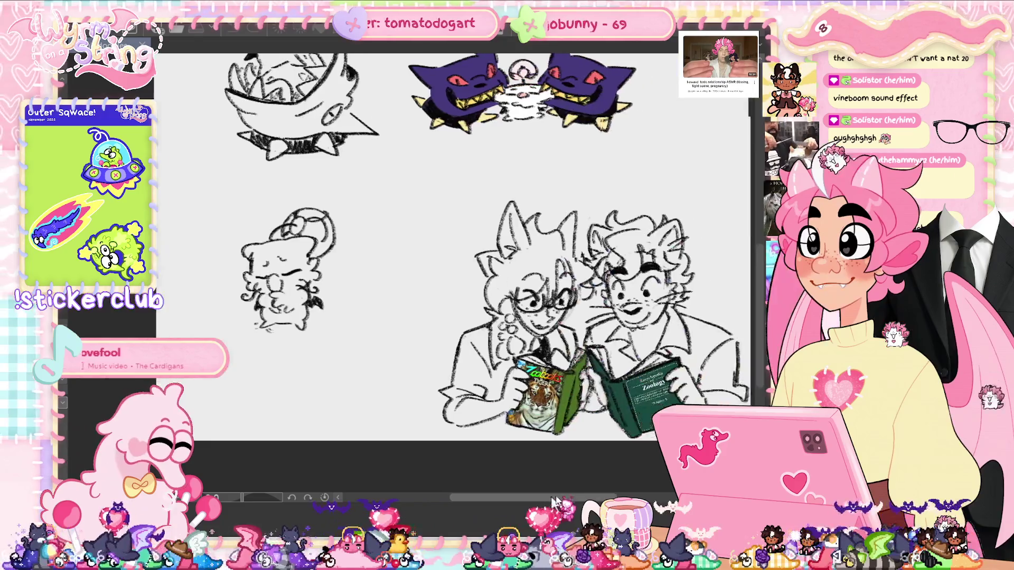
scroll(589, 306, "up", 3)
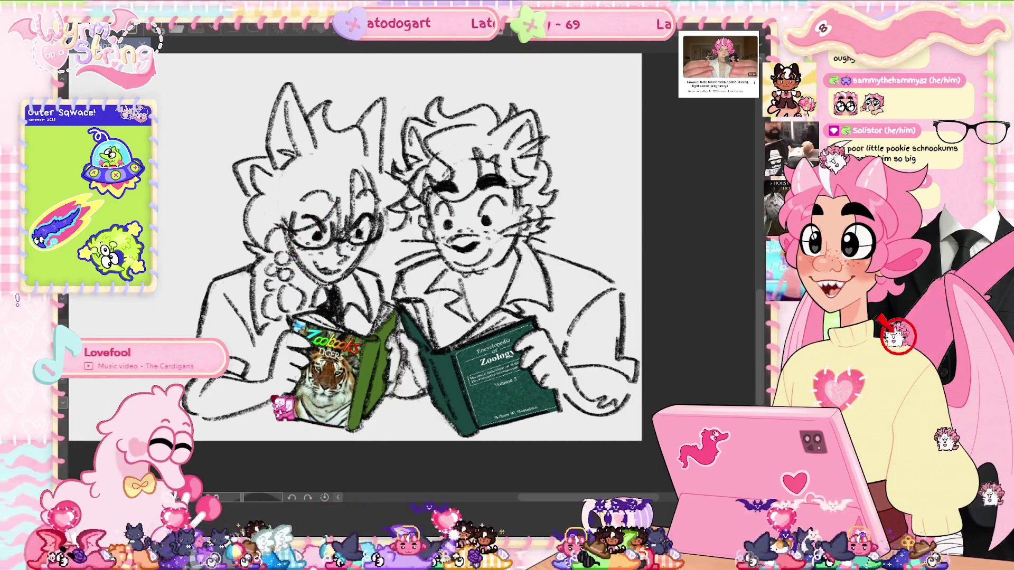
Step: Nudge the zoom on the reading pair, pan slightly, then zoom out to reveal the surrounding sketches
key("ctrl+plus")
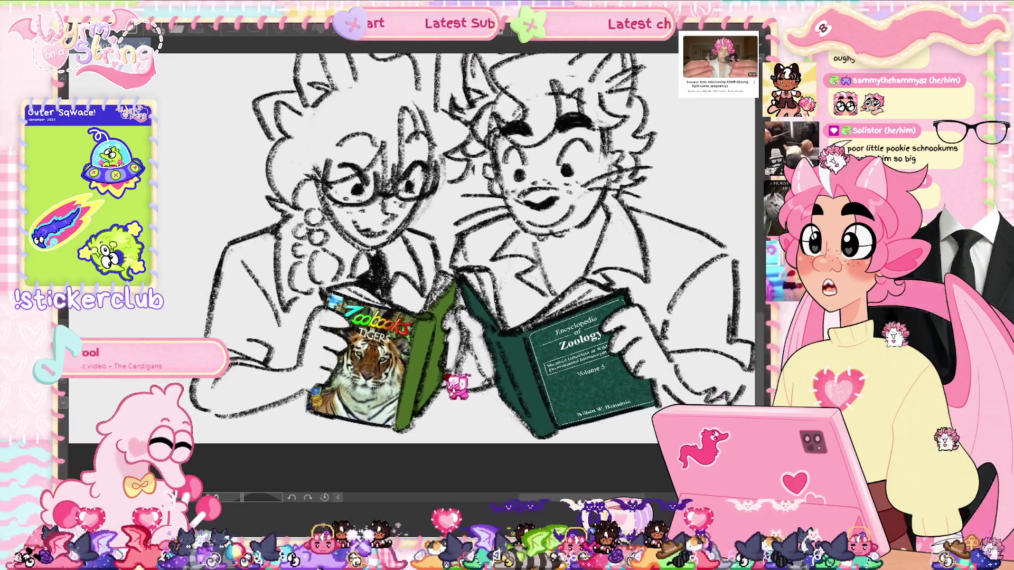
key("ctrl+minus")
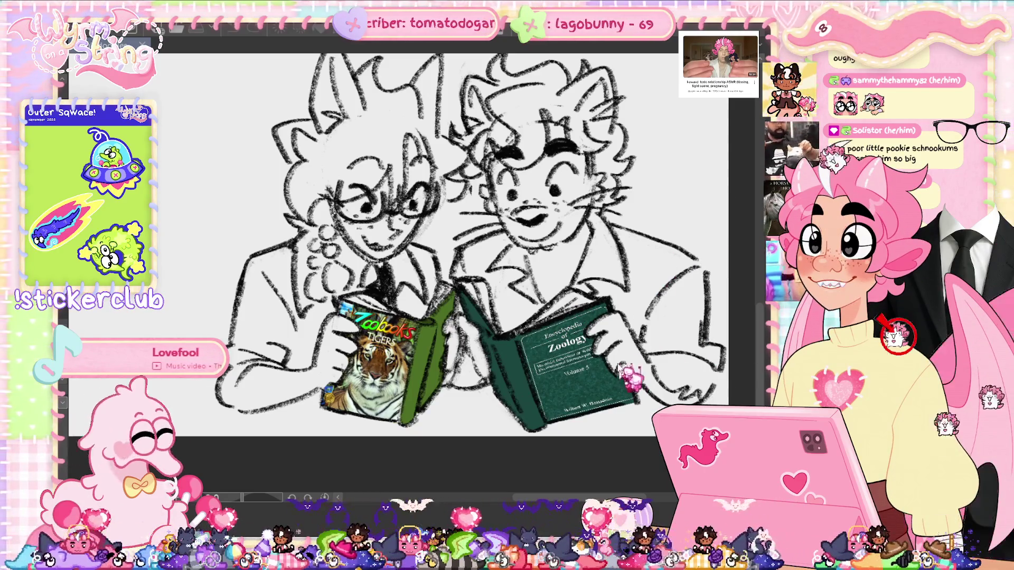
left_click_drag(507, 261, 478, 288)
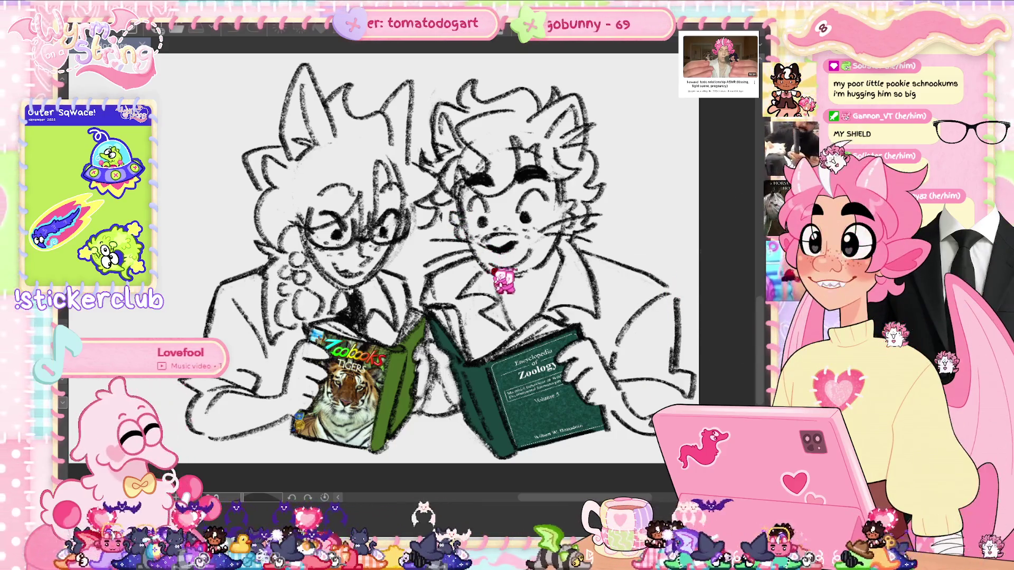
scroll(504, 285, "down", 3)
scroll(412, 264, "up", 5)
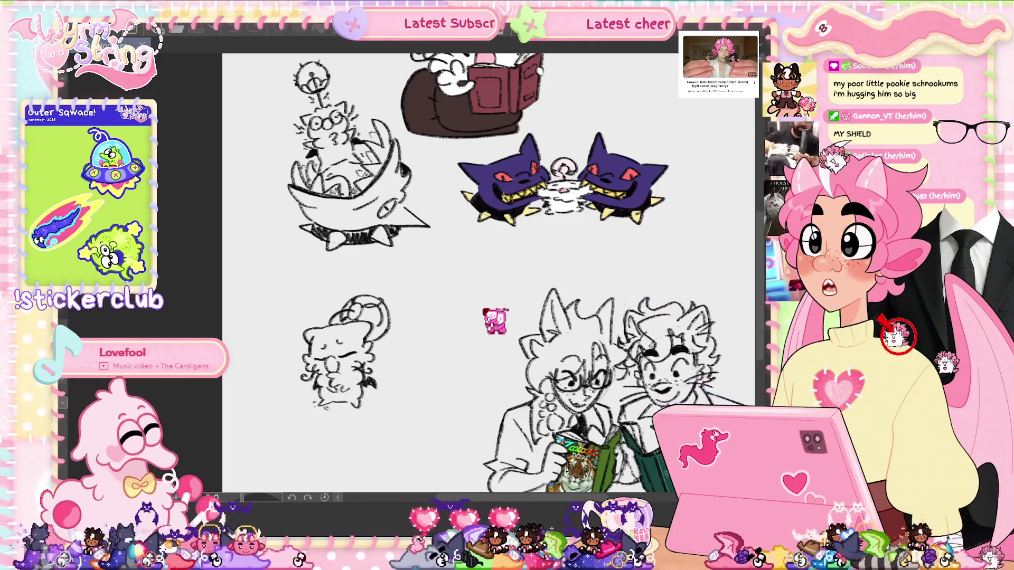
Step: Pan to the moogle sketch at the top, then zoom in on the two purple spiky creatures
mouse_move(495, 320)
left_mouse_down()
mouse_move(516, 416)
mouse_move(510, 273)
mouse_move(498, 252)
mouse_move(521, 343)
mouse_move(589, 404)
mouse_move(486, 343)
mouse_move(528, 317)
left_mouse_up()
scroll(533, 340, "down", 3)
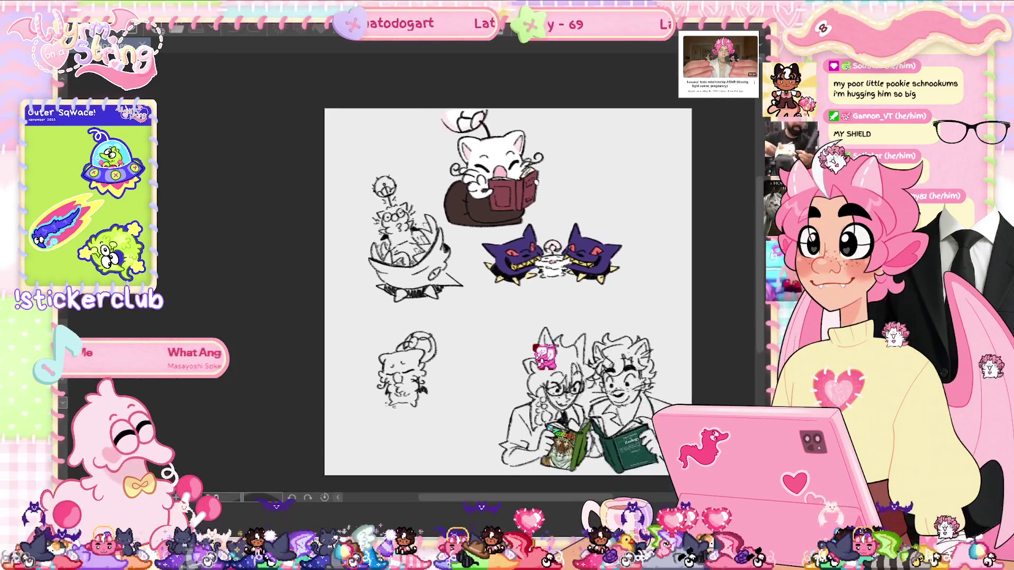
scroll(528, 327, "up", 2)
scroll(526, 320, "down", 2)
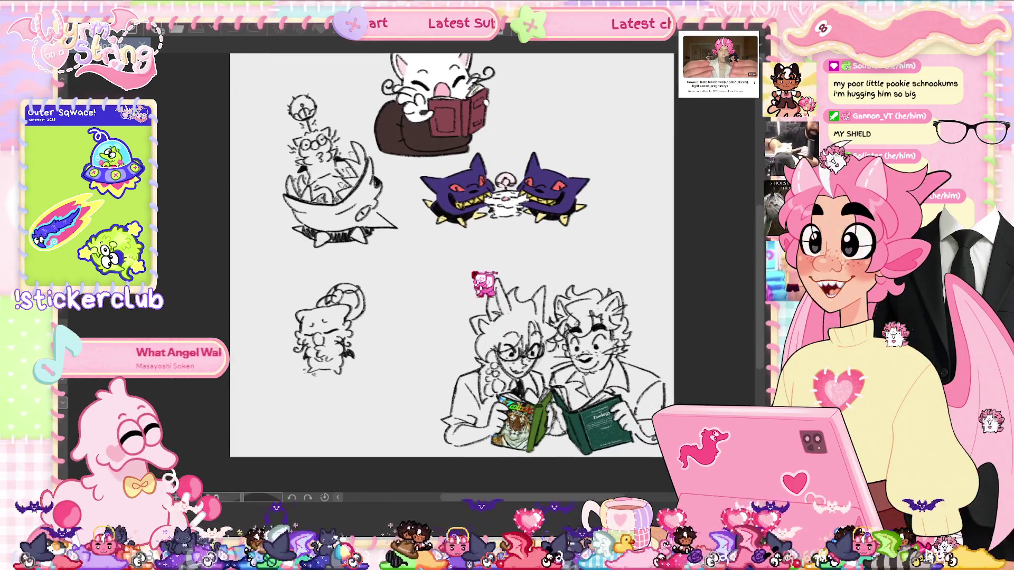
scroll(475, 277, "down", 1)
scroll(480, 261, "up", 2)
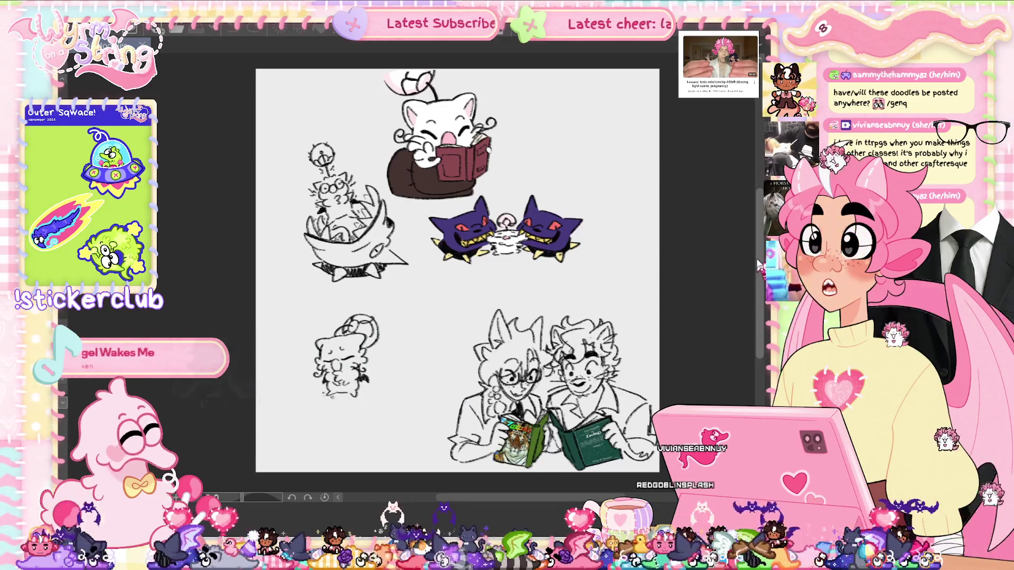
scroll(457, 270, "up", 1)
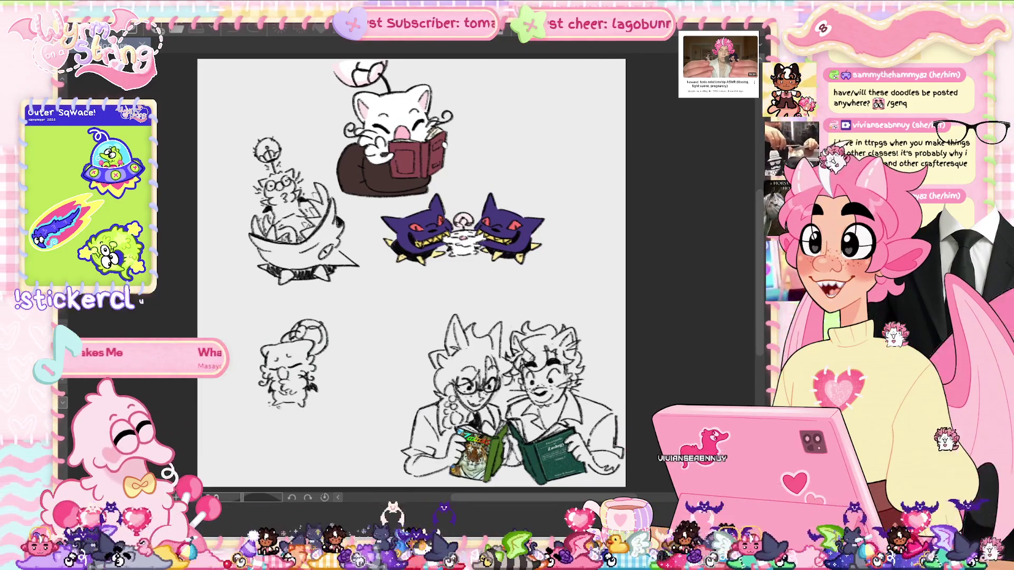
scroll(459, 238, "up", 5)
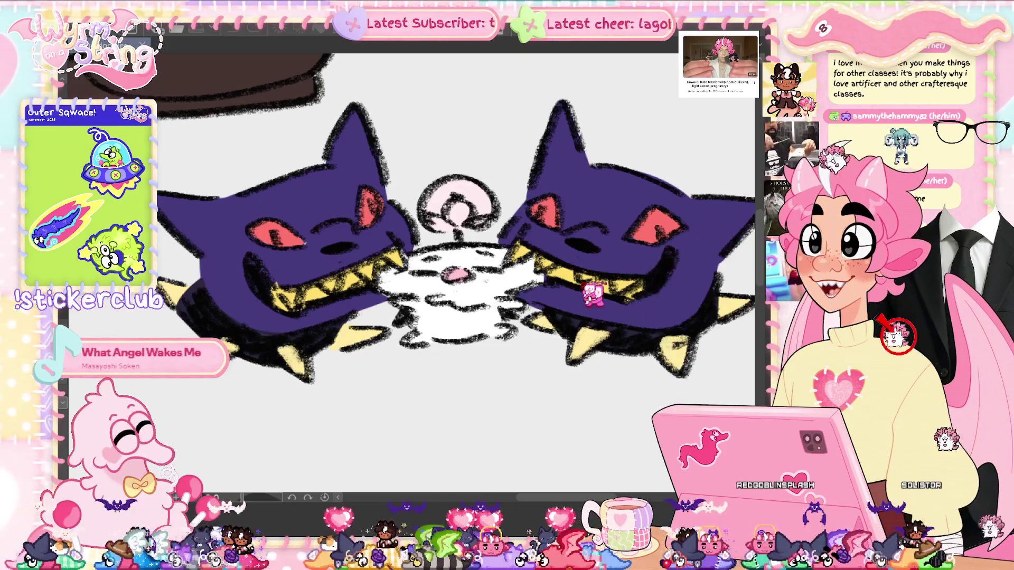
Step: Fit the whole sketch page in the window with Ctrl+0
key("ctrl+0")
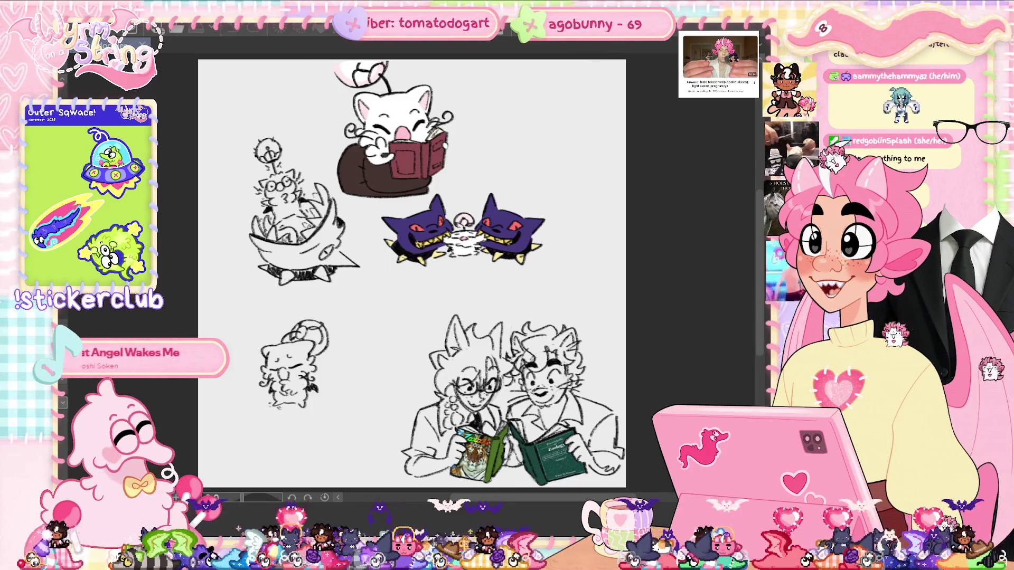
Step: Centre the view on the moogle in the bowl, then scroll to the coloured Gengar drawing
scroll(267, 166, "up", 2)
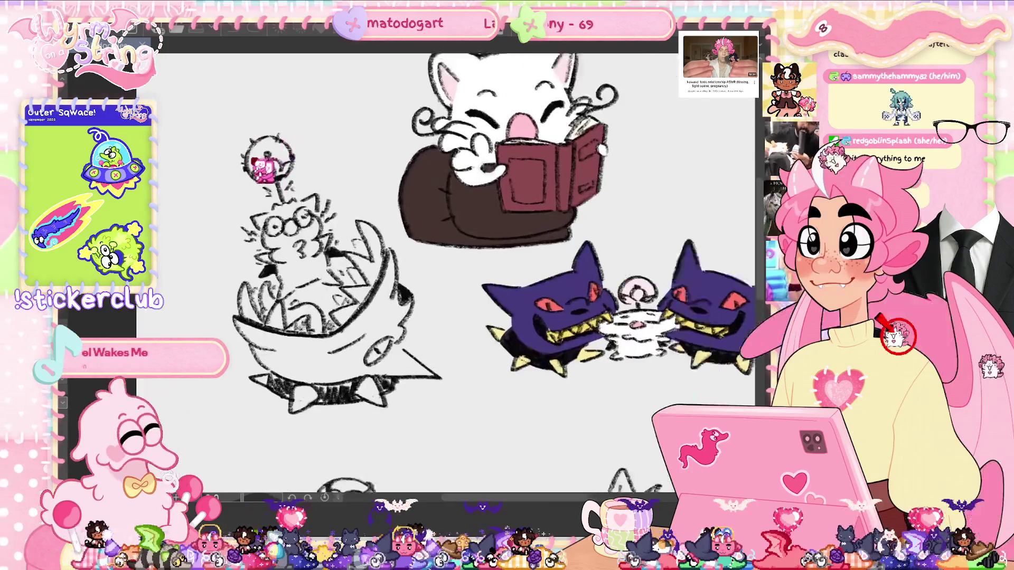
scroll(266, 167, "up", 1)
mouse_move(267, 167)
left_mouse_down()
mouse_move(359, 159)
mouse_move(433, 169)
left_mouse_up()
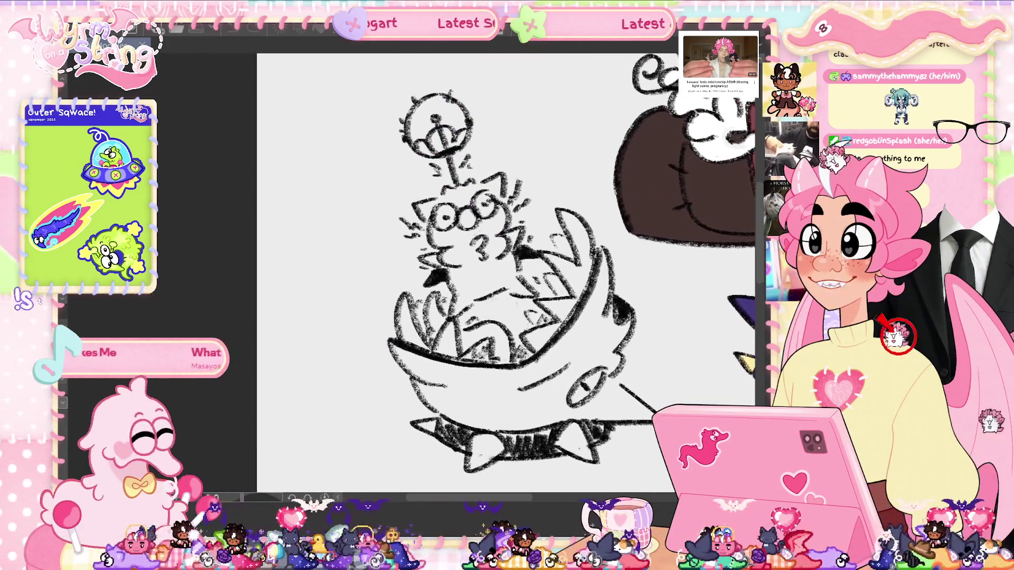
scroll(519, 202, "up", 4)
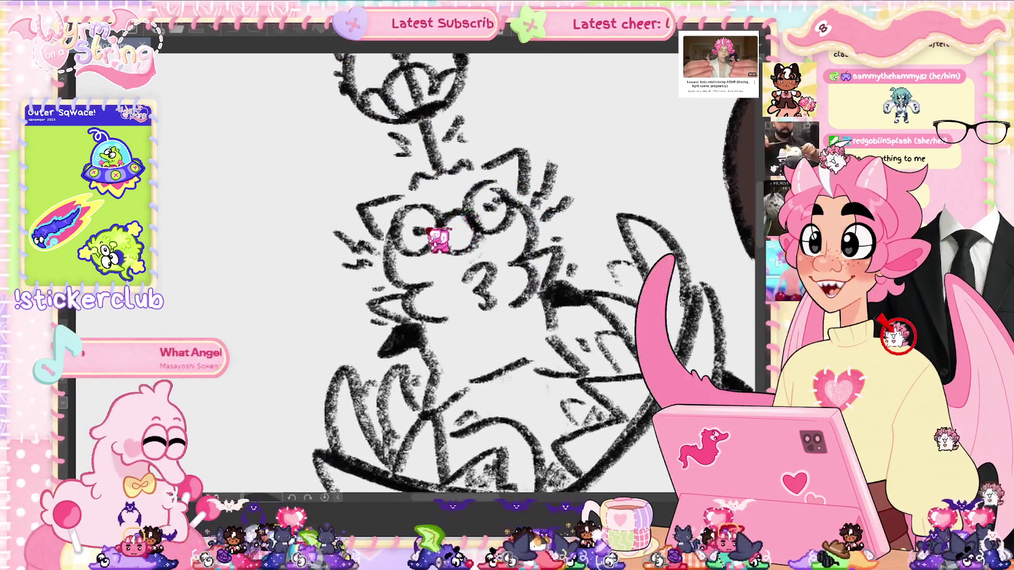
scroll(438, 241, "down", 2)
scroll(439, 240, "up", 2)
scroll(443, 239, "down", 3)
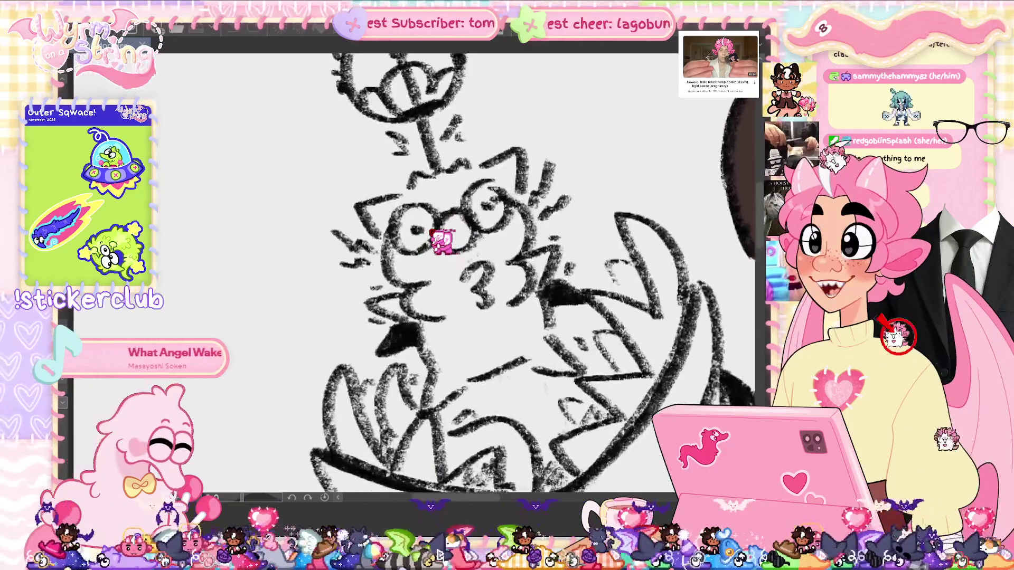
scroll(444, 235, "down", 3)
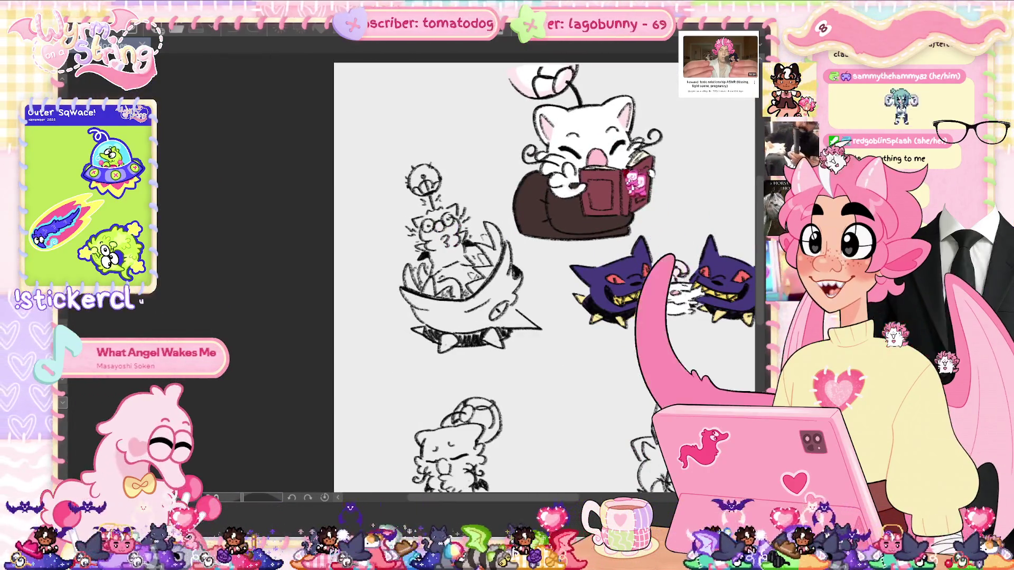
scroll(660, 264, "up", 2)
scroll(617, 151, "up", 5)
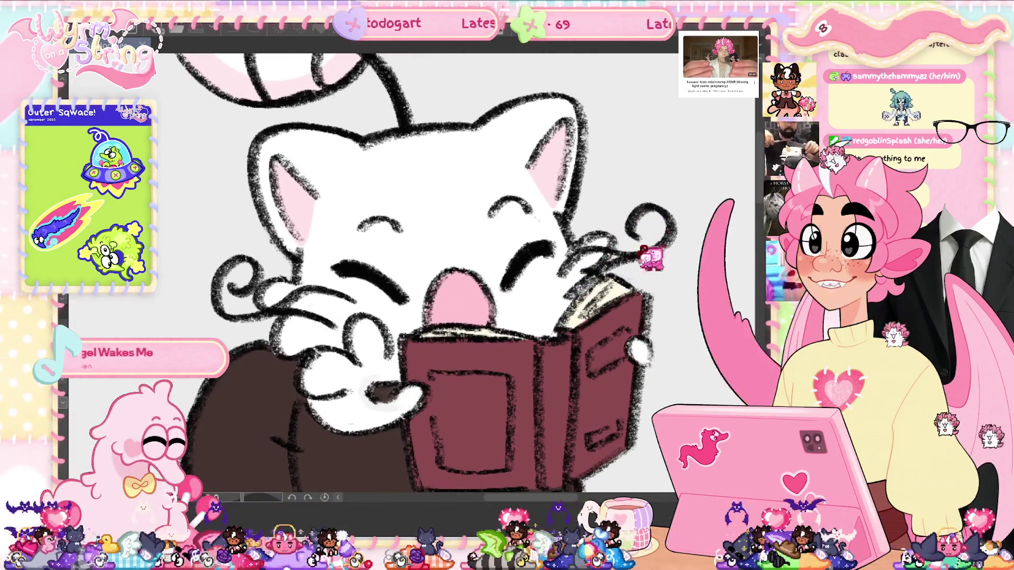
scroll(402, 264, "down", 10)
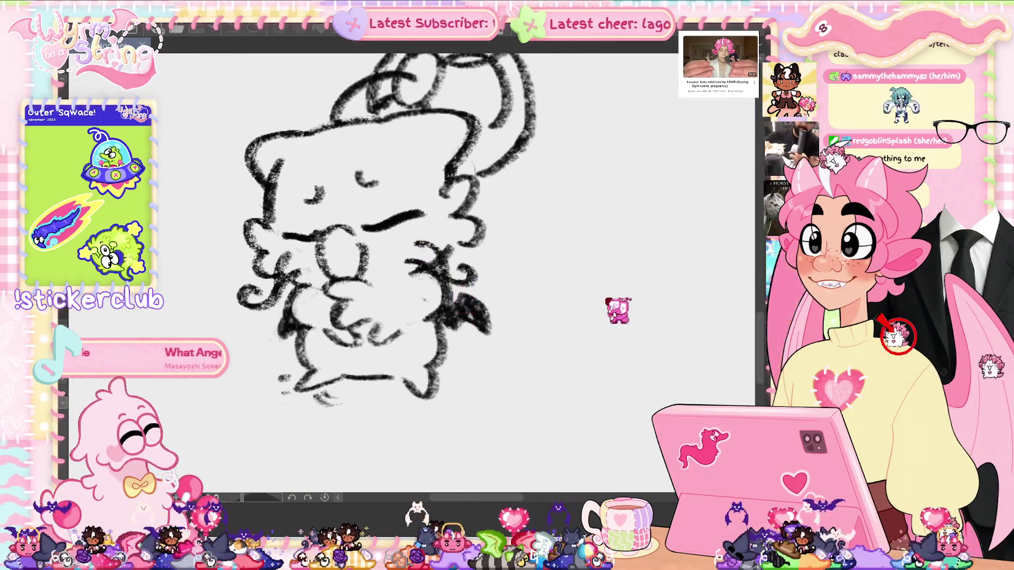
scroll(412, 275, "down", 10)
scroll(412, 222, "down", 10)
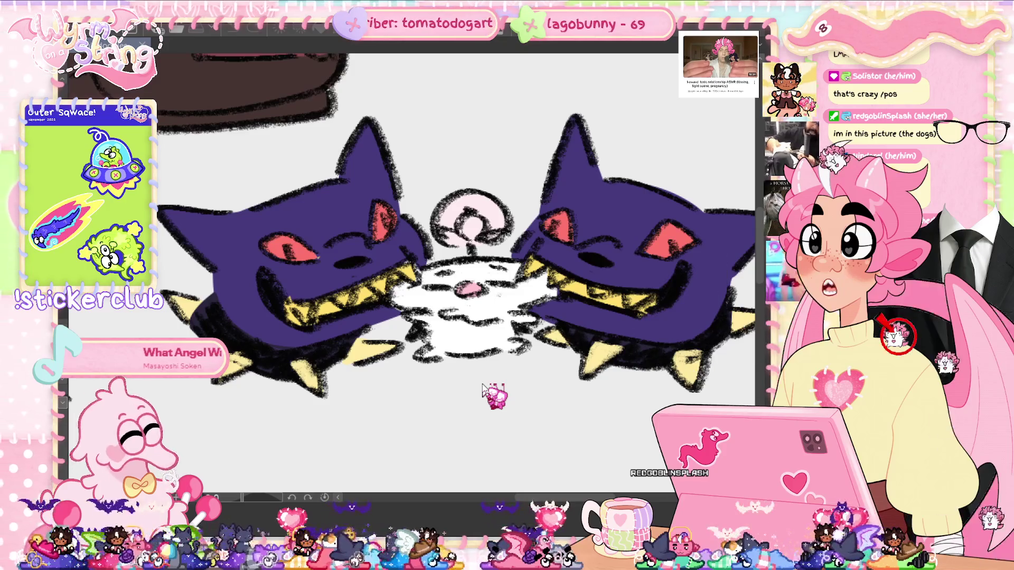
Step: Scroll across the canvas, then zoom out step by step until the whole sketch page shows
scroll(482, 390, "down", 5)
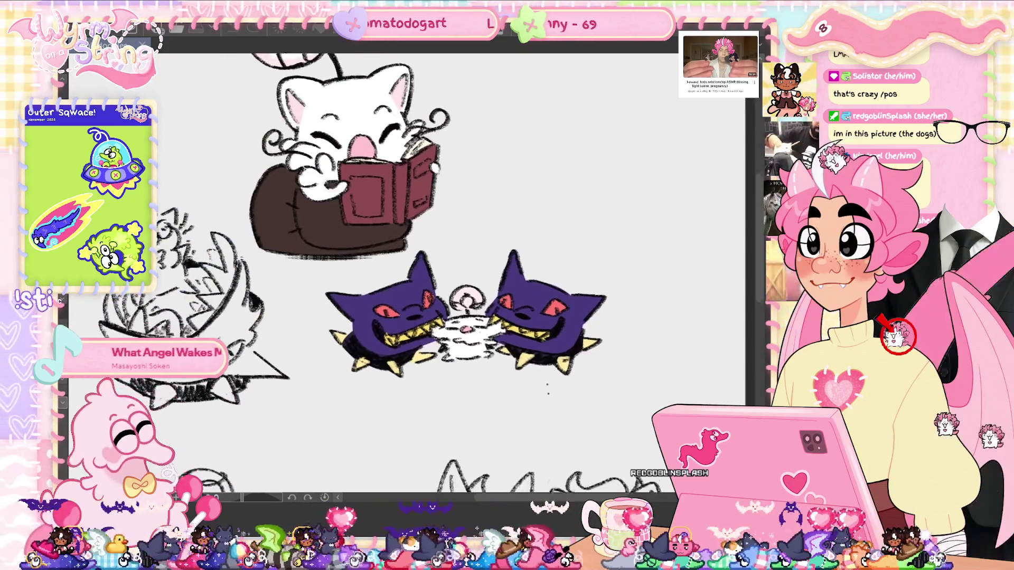
scroll(475, 391, "up", 5)
scroll(396, 254, "down", 1)
scroll(344, 254, "up", 2)
scroll(343, 253, "down", 2)
scroll(343, 253, "up", 2)
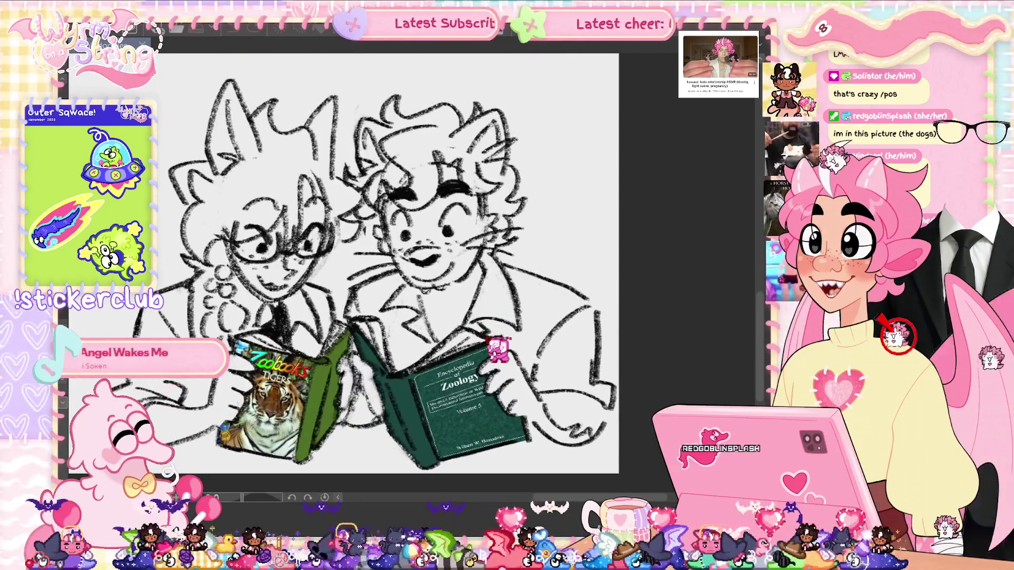
scroll(343, 253, "up", 1)
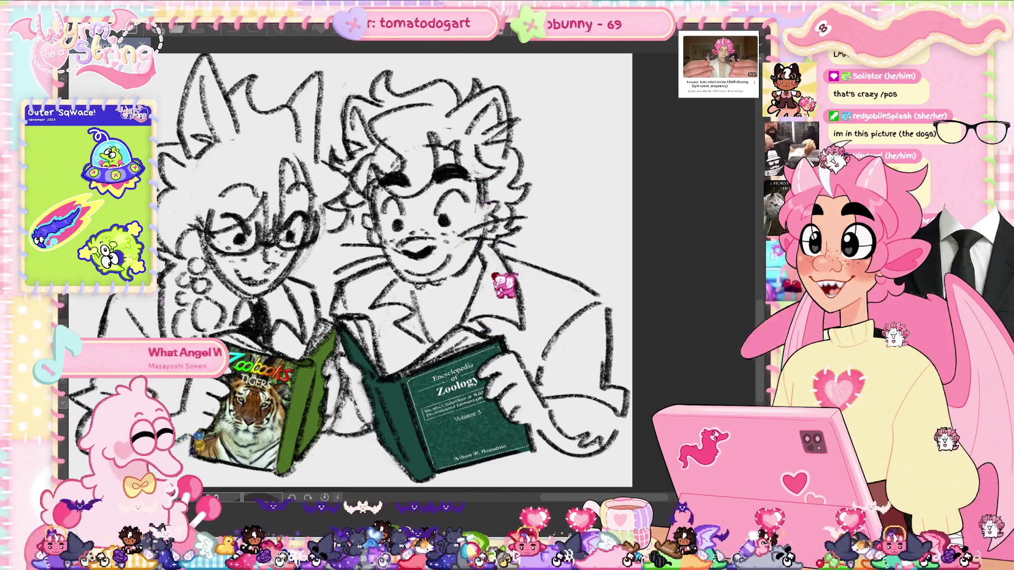
scroll(402, 264, "left", 5)
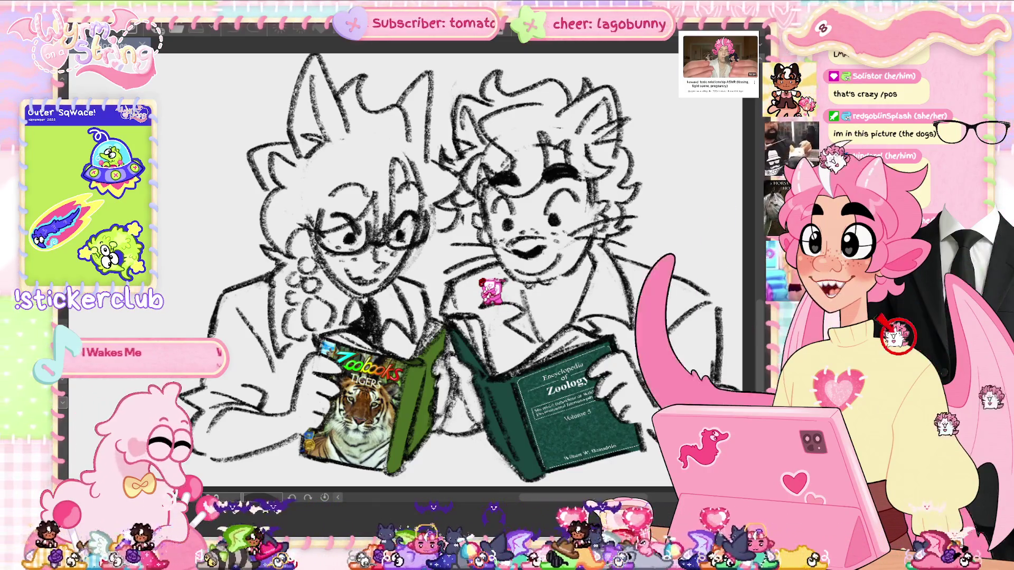
key("ctrl+minus")
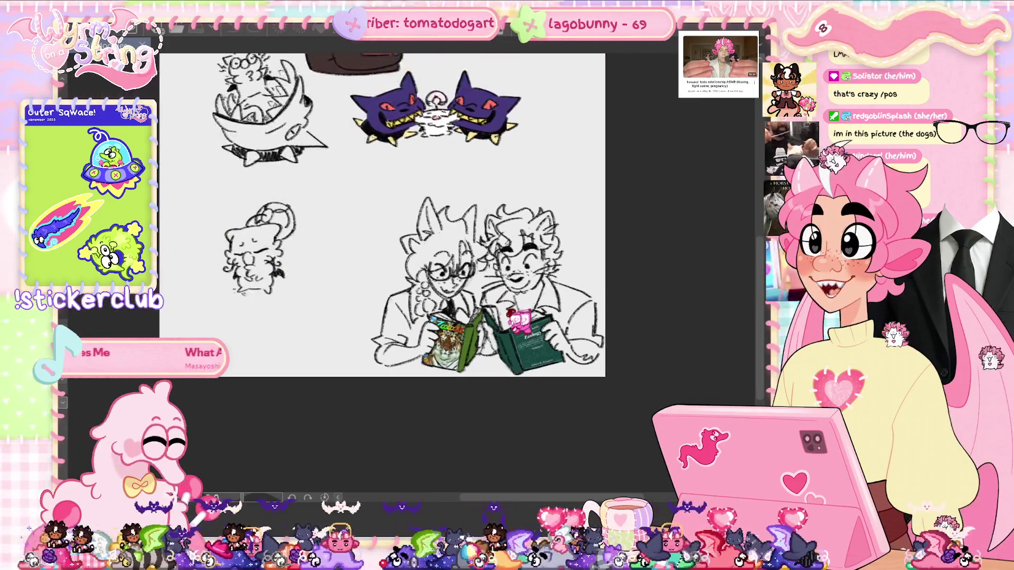
key("ctrl+minus")
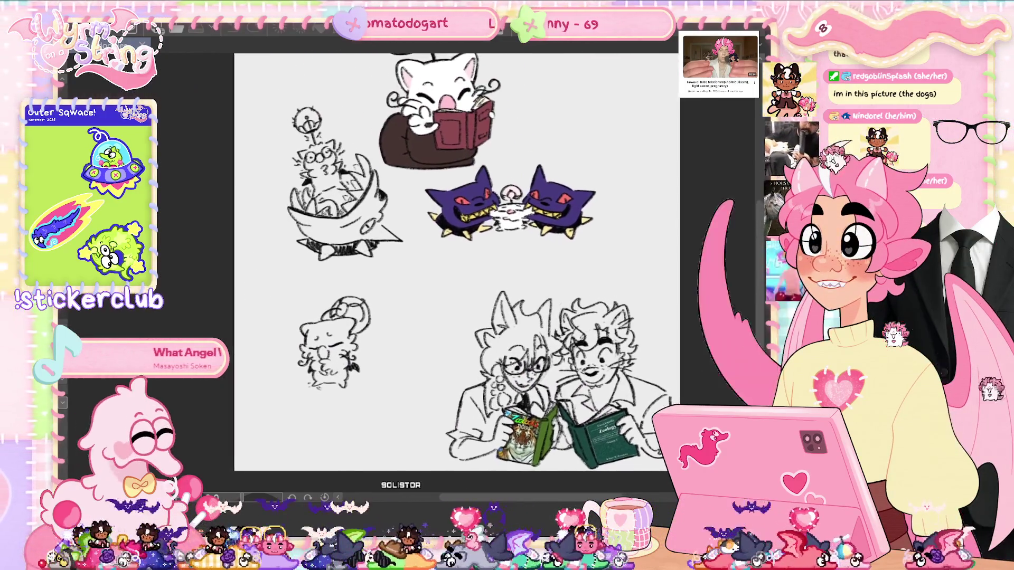
key("ctrl+minus")
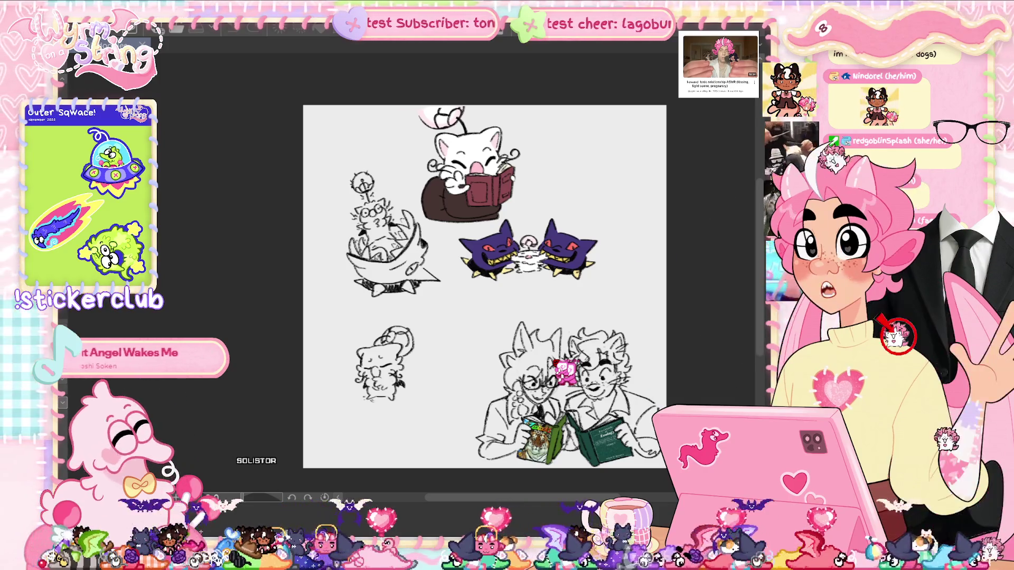
Step: Zoom back in and centre on the cat people reading zoology books, then fit the page
key("ctrl+plus")
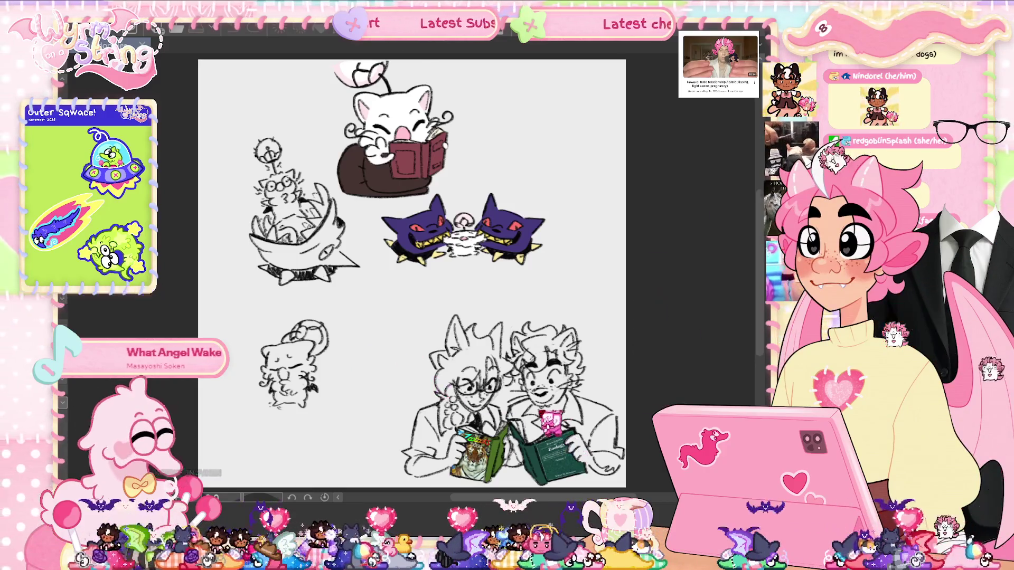
scroll(539, 417, "up", 2)
left_click_drag(438, 317, 388, 169)
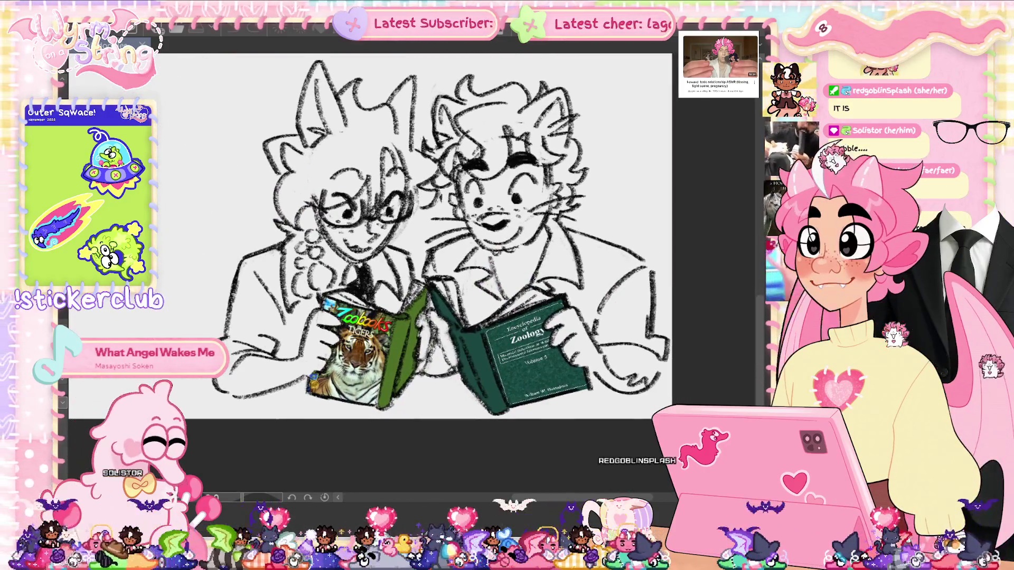
left_click_drag(439, 237, 452, 274)
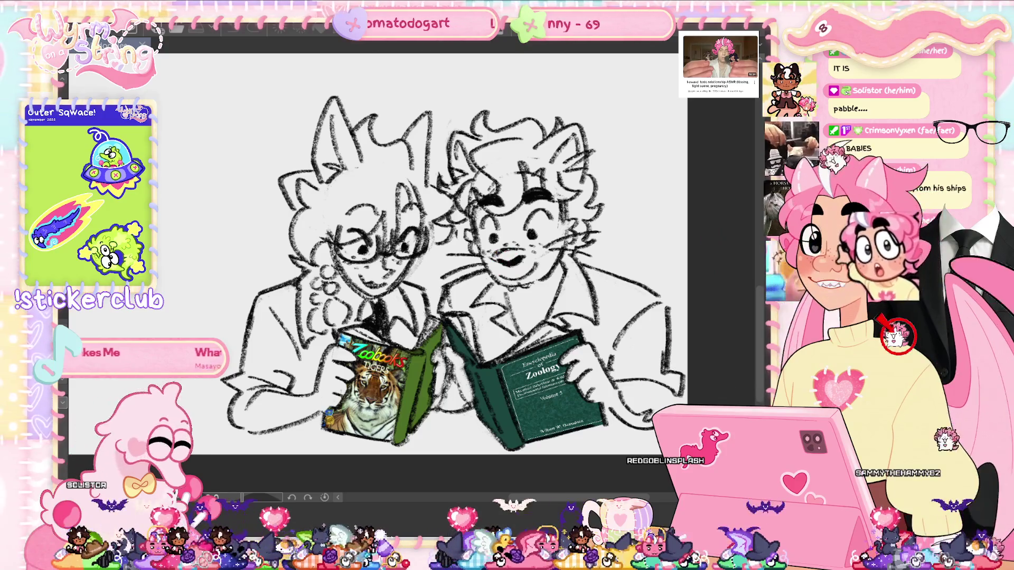
key("ctrl+0")
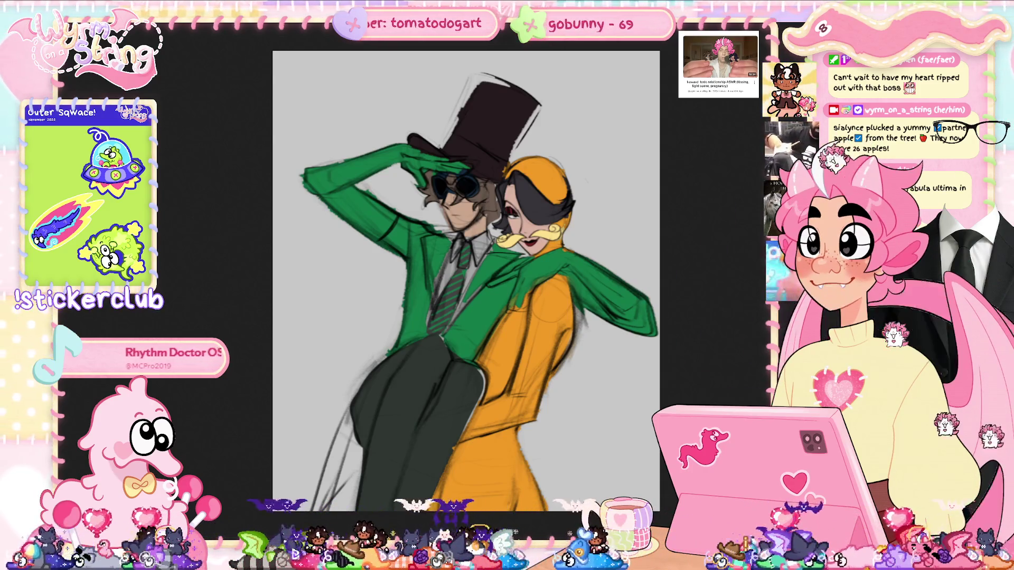
Step: Scroll right to the painting of the top-hatted green figure and orange-suited masked character
scroll(441, 279, "right", 2)
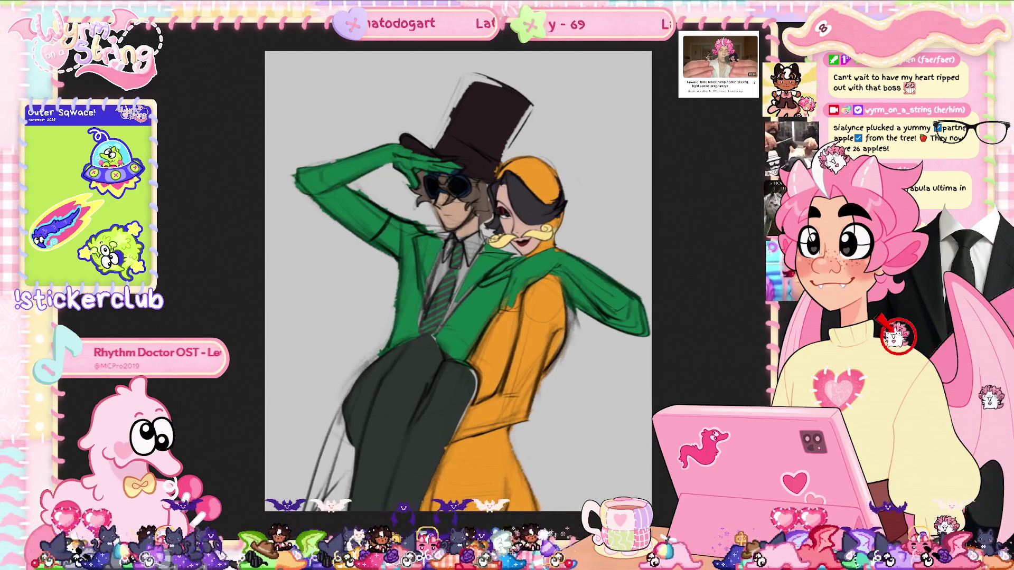
Step: Look over the face close-up, then fit the whole coloured drawing in view with Ctrl+0
scroll(441, 280, "right", 2)
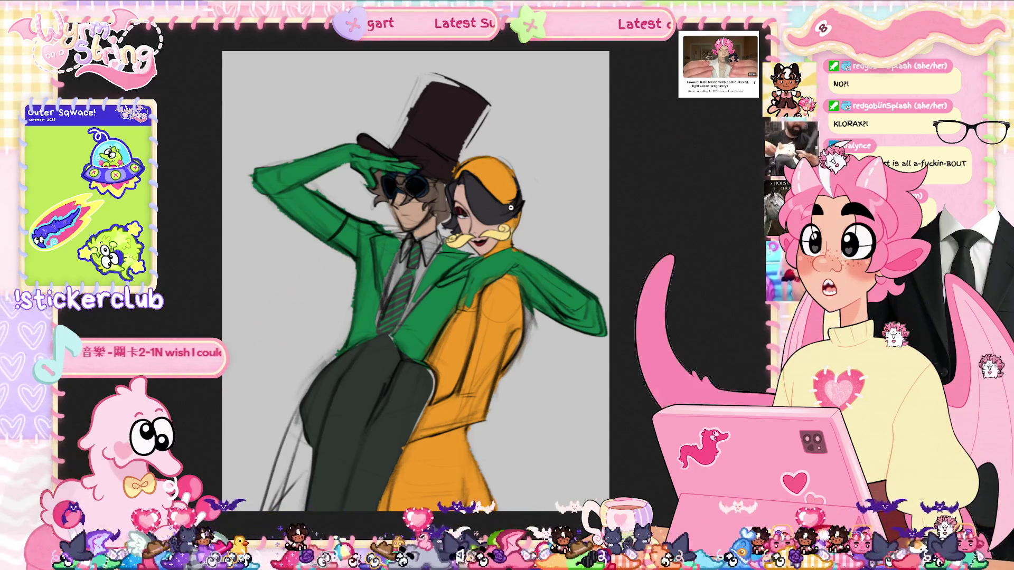
scroll(527, 227, "down", 1)
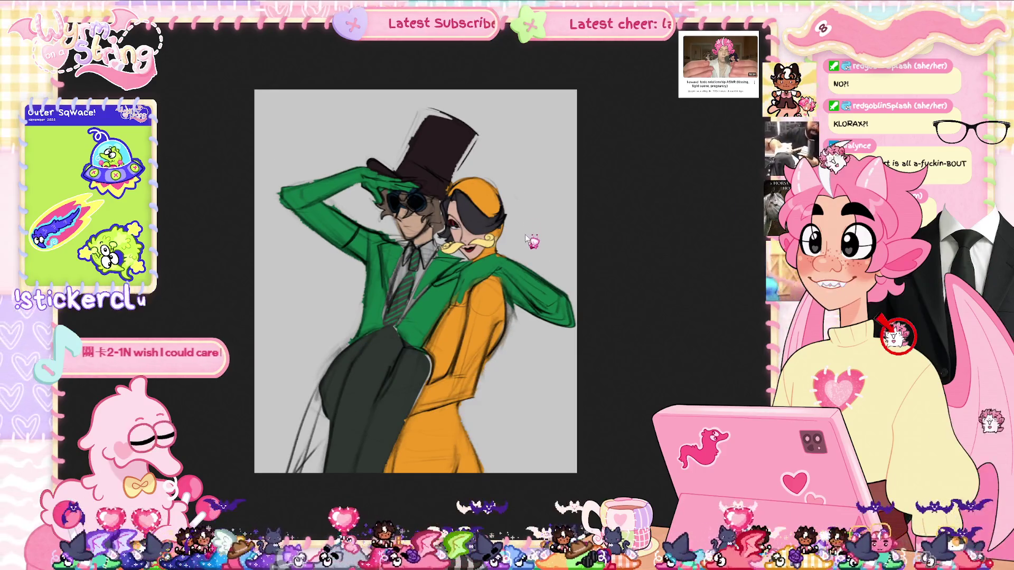
scroll(527, 238, "up", 5)
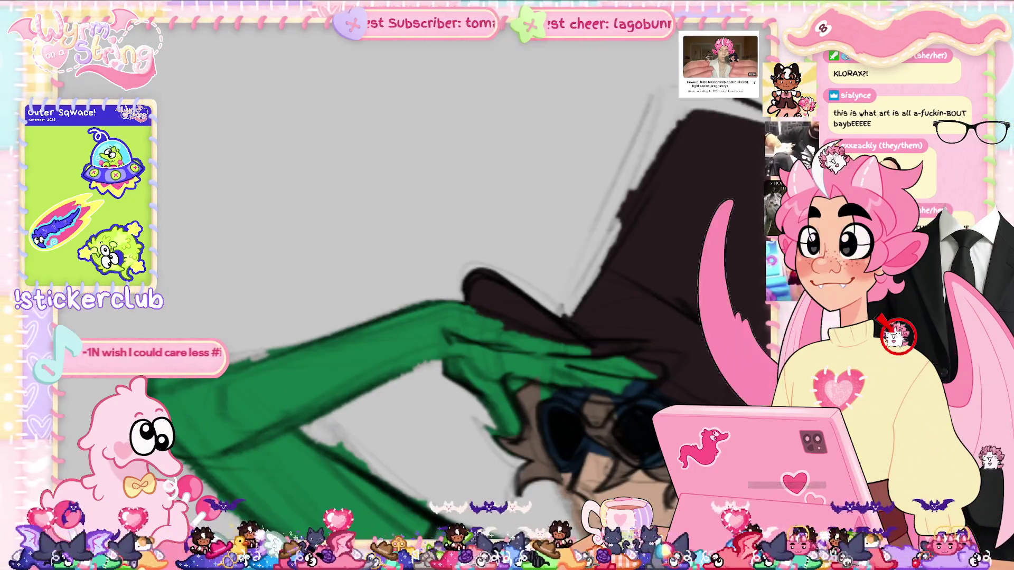
scroll(502, 379, "down", 3)
scroll(501, 379, "up", 5)
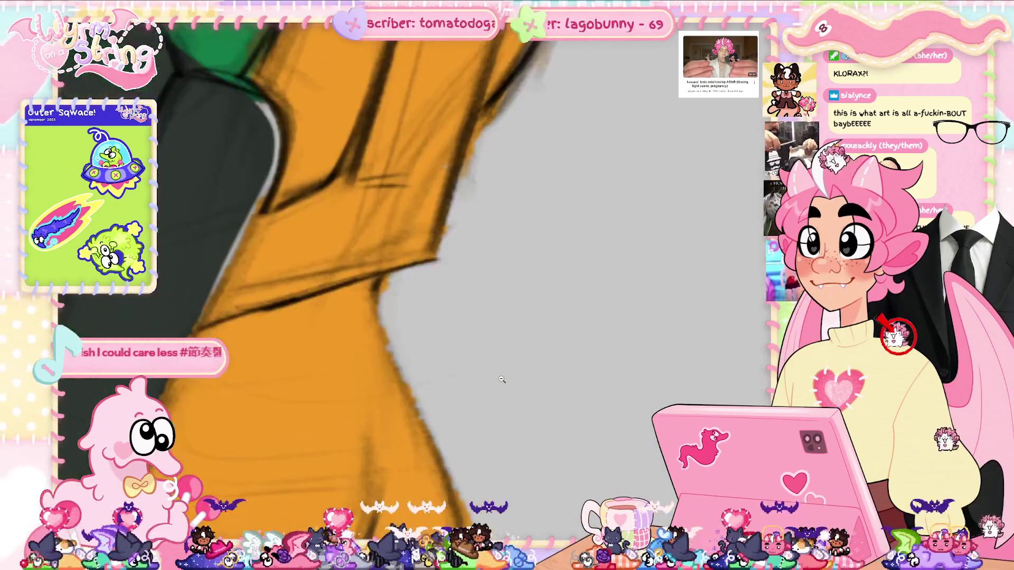
scroll(502, 379, "down", 3)
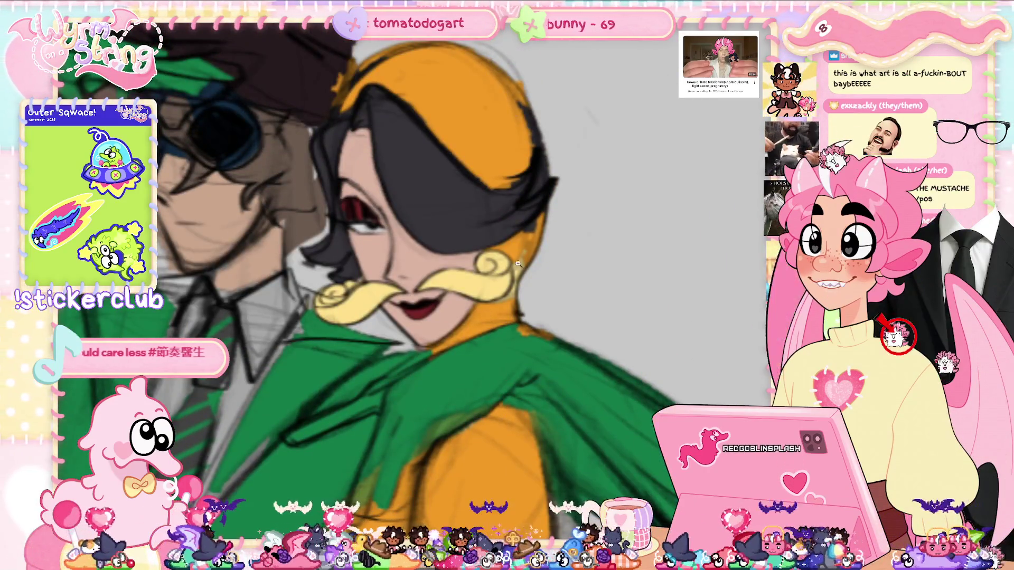
scroll(405, 266, "up", 2)
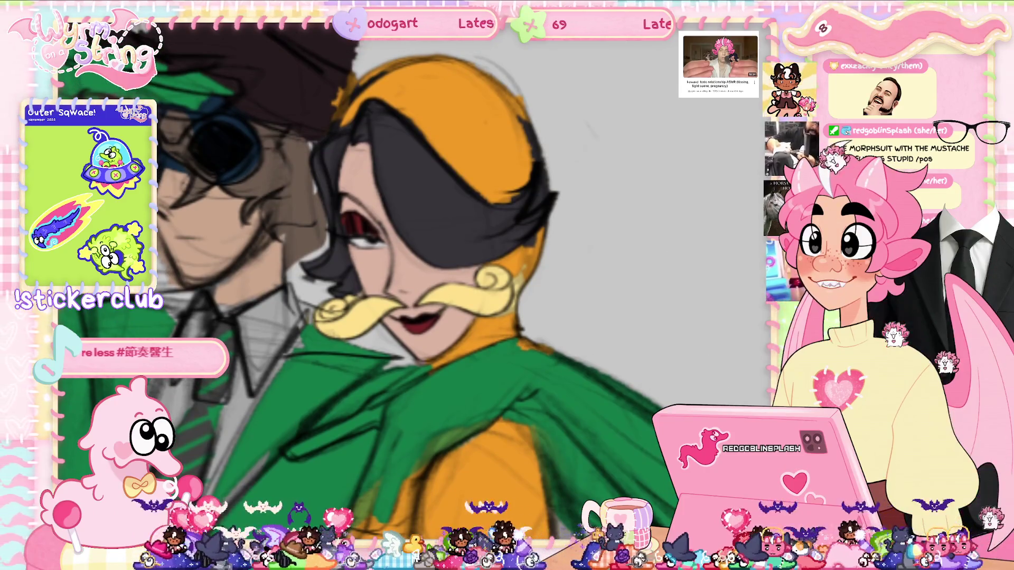
scroll(282, 293, "up", 1)
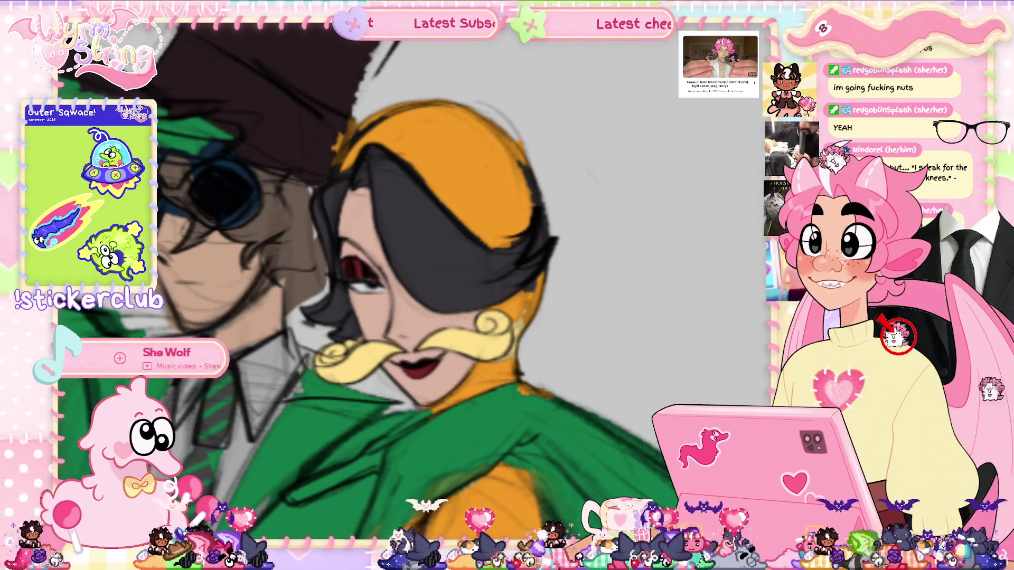
key("ctrl+0")
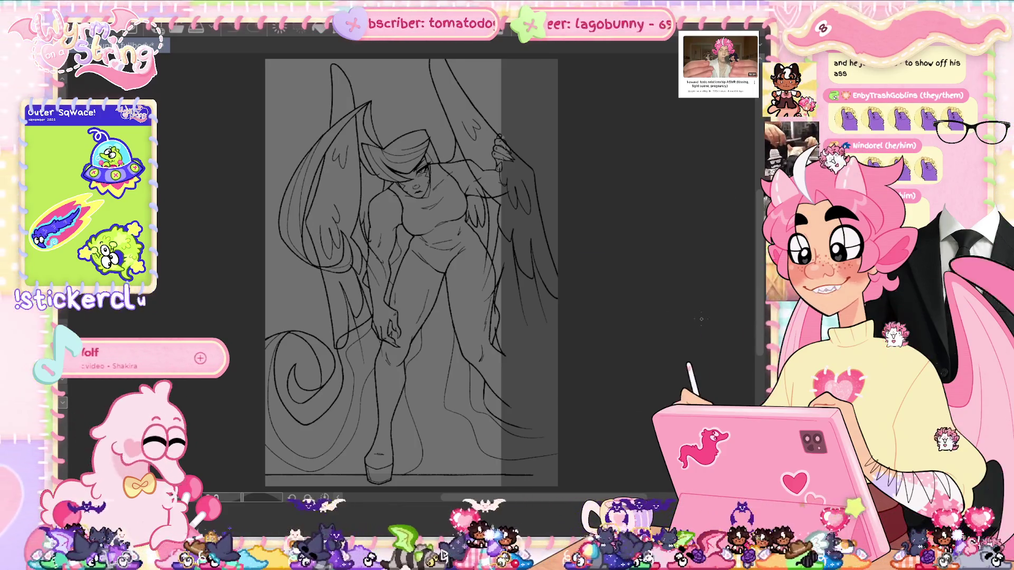
Step: Scroll to show the full-body winged-woman lineart
scroll(336, 231, "up", 5)
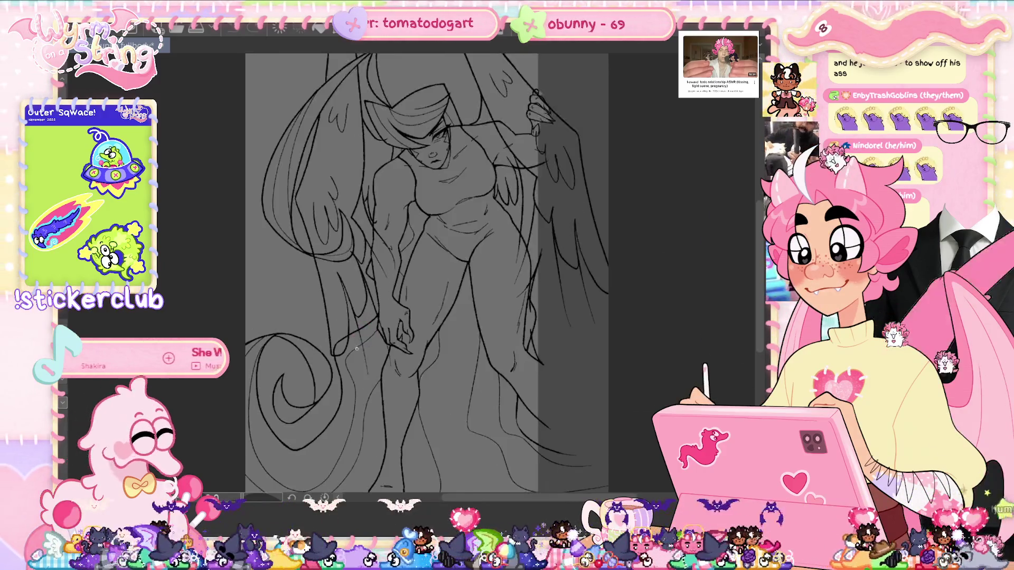
Step: Try and undo light guide strokes along the hip, near the hand and down the thigh contour
mouse_move(306, 319)
left_mouse_down()
mouse_move(287, 351)
mouse_move(336, 304)
mouse_move(358, 304)
left_mouse_up()
key("ctrl+z")
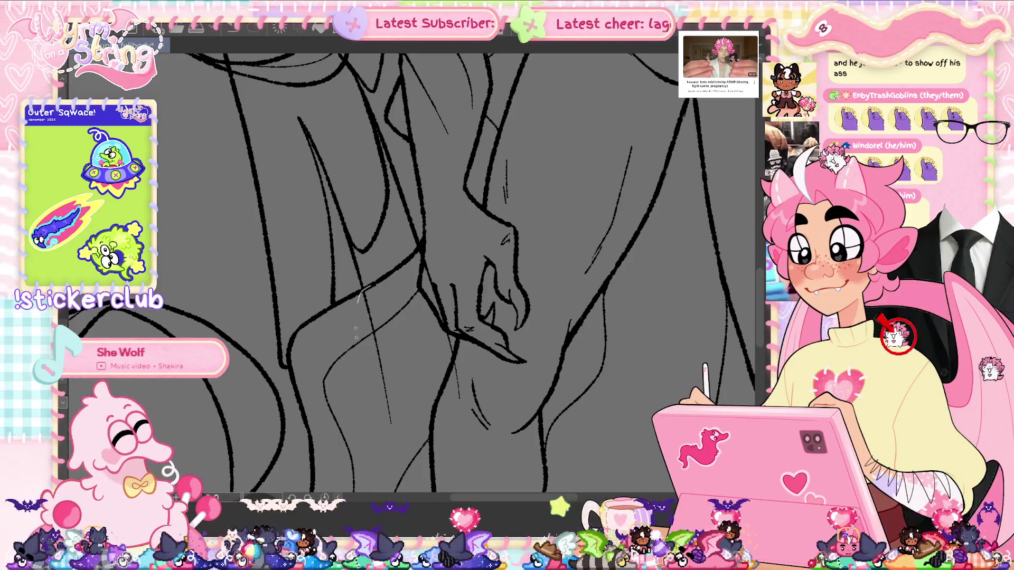
key("ctrl+z")
left_click_drag(420, 247, 408, 280)
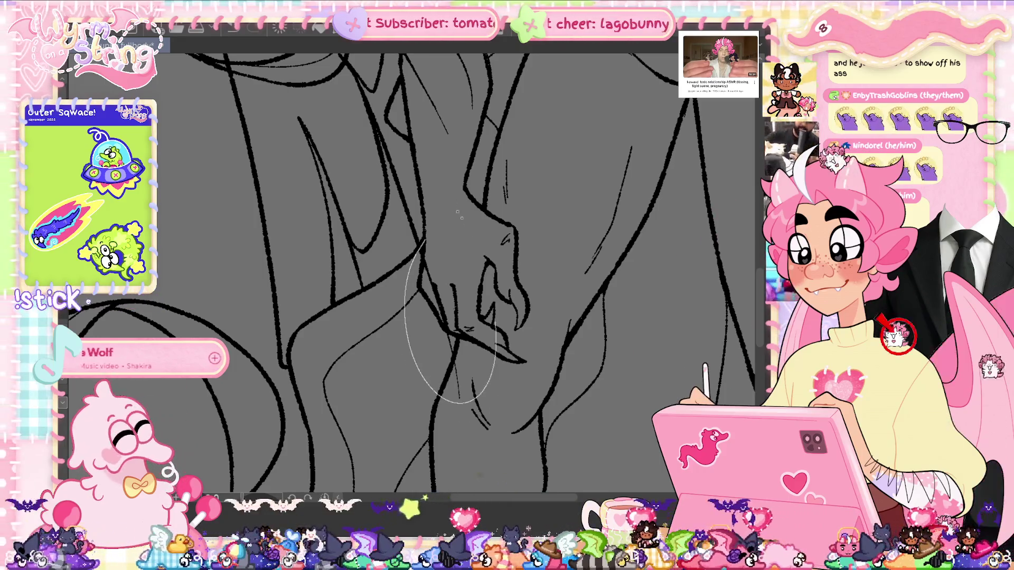
left_click_drag(459, 214, 477, 367)
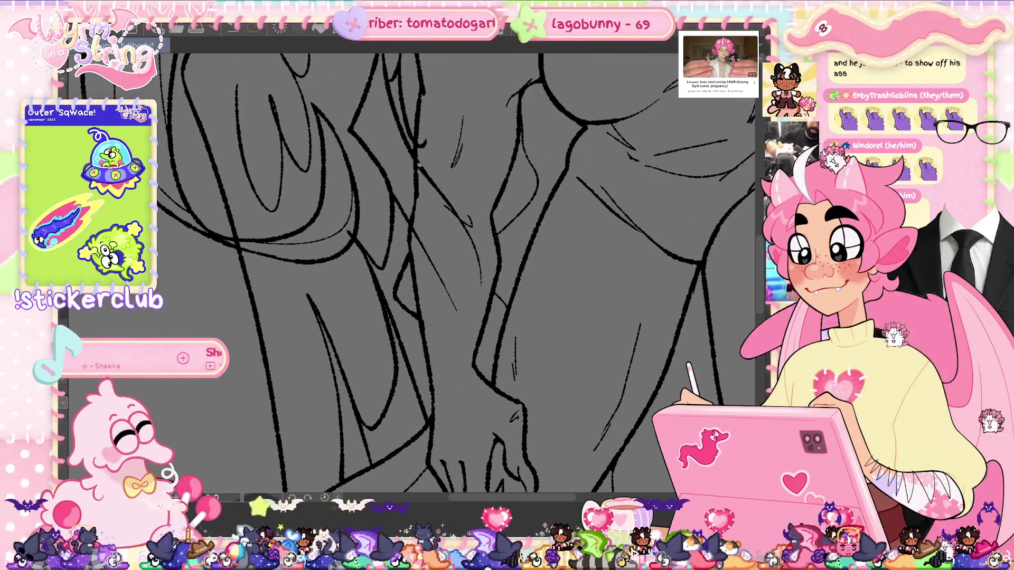
left_click_drag(413, 208, 413, 251)
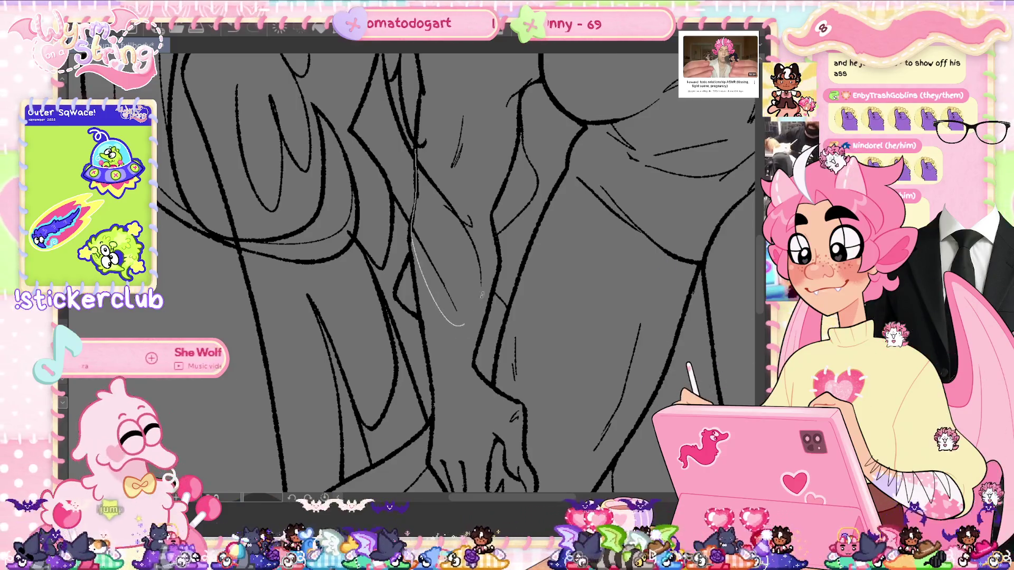
scroll(481, 294, "up", 5)
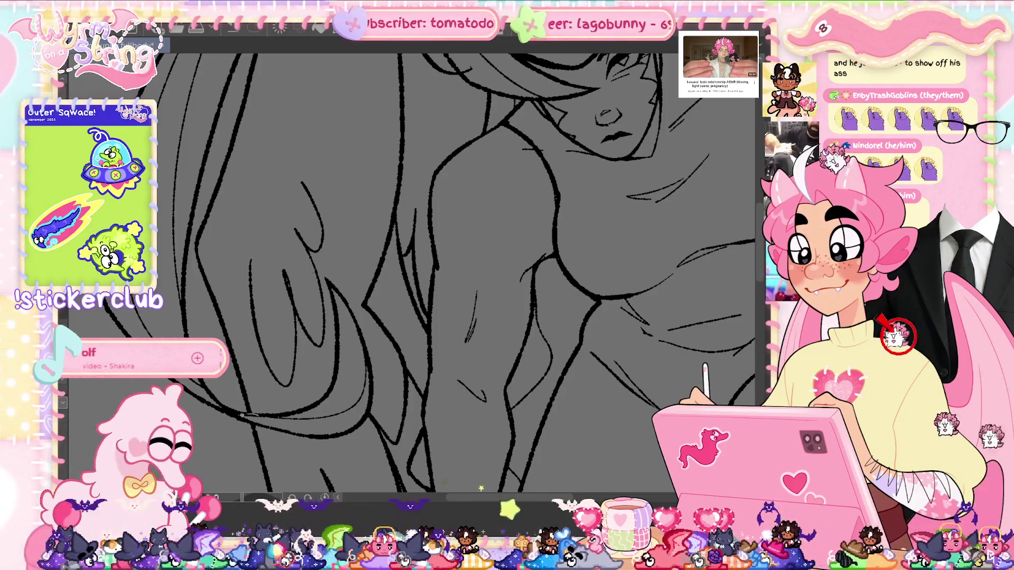
scroll(410, 222, "up", 5)
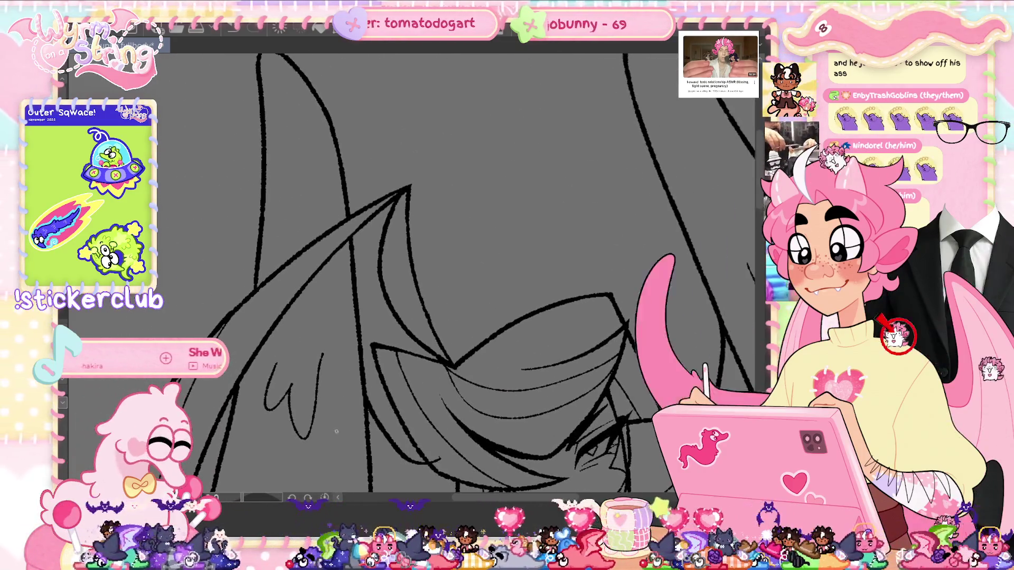
scroll(410, 221, "down", 3)
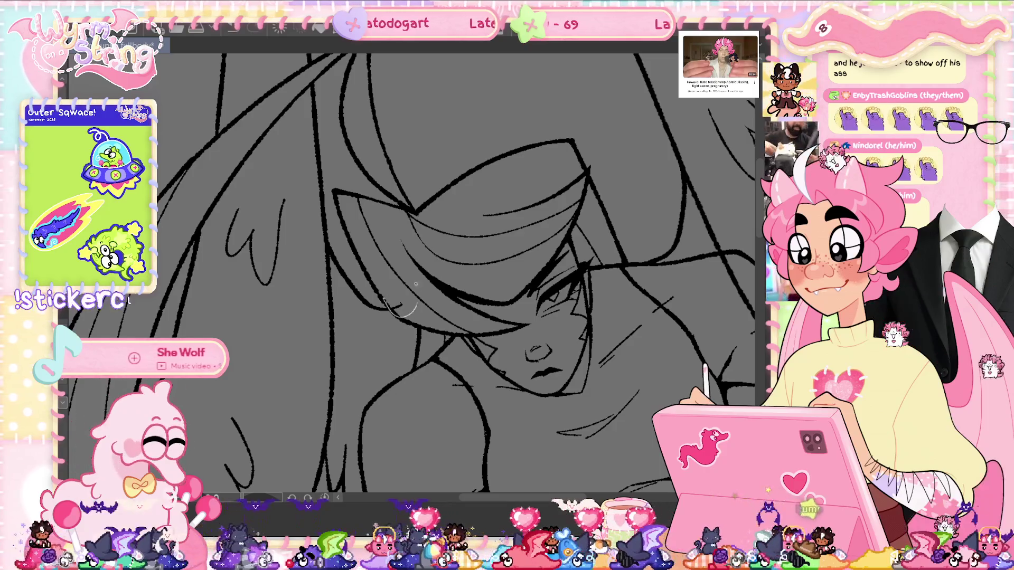
scroll(511, 322, "down", 10)
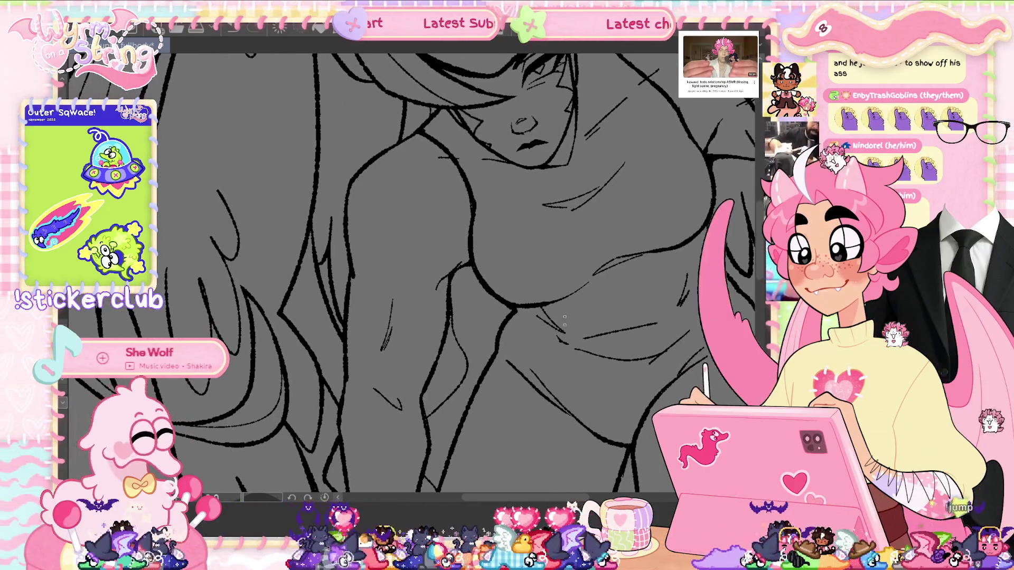
scroll(538, 207, "down", 5)
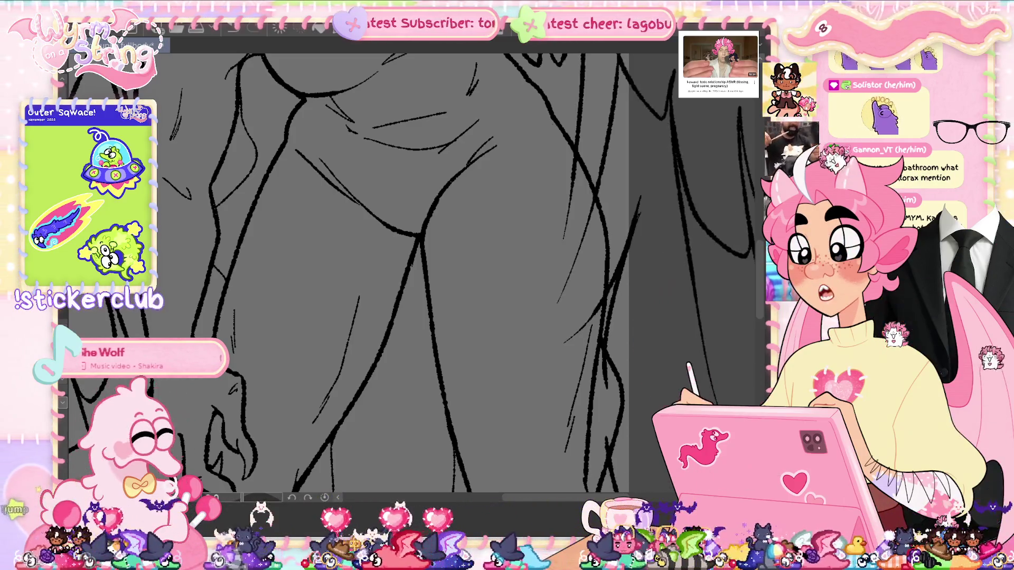
Step: Beside the wing, draw a thin thigh stroke, then undo it and the stray stroke by the leg
left_click_drag(761, 332, 505, 351)
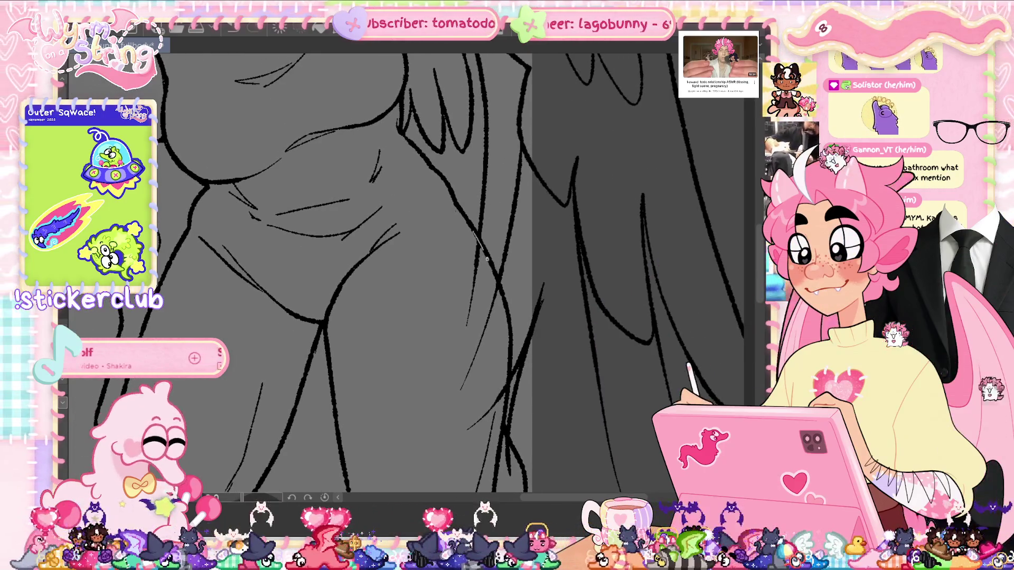
left_click_drag(487, 259, 505, 306)
key("ctrl+z")
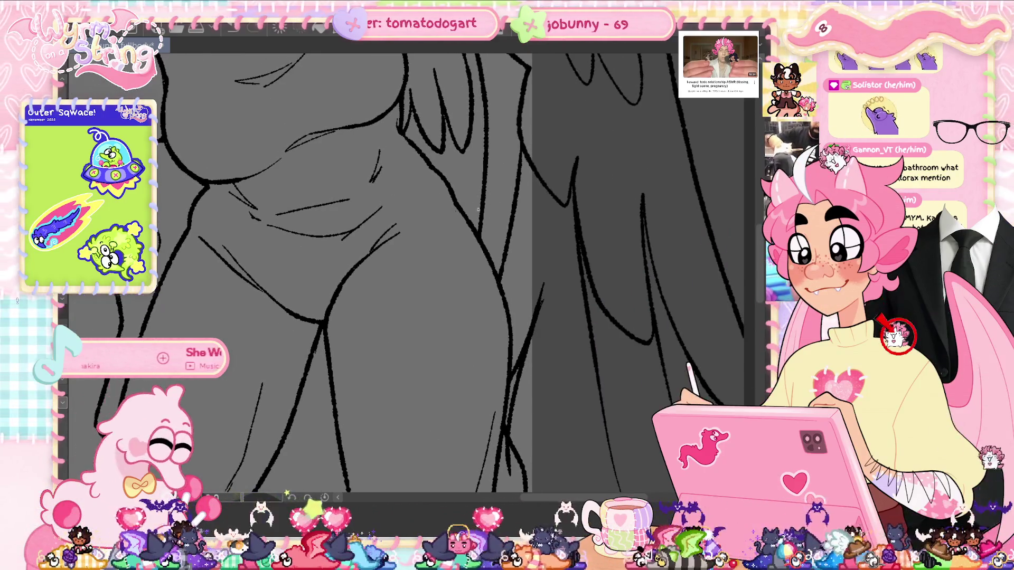
scroll(601, 392, "down", 5)
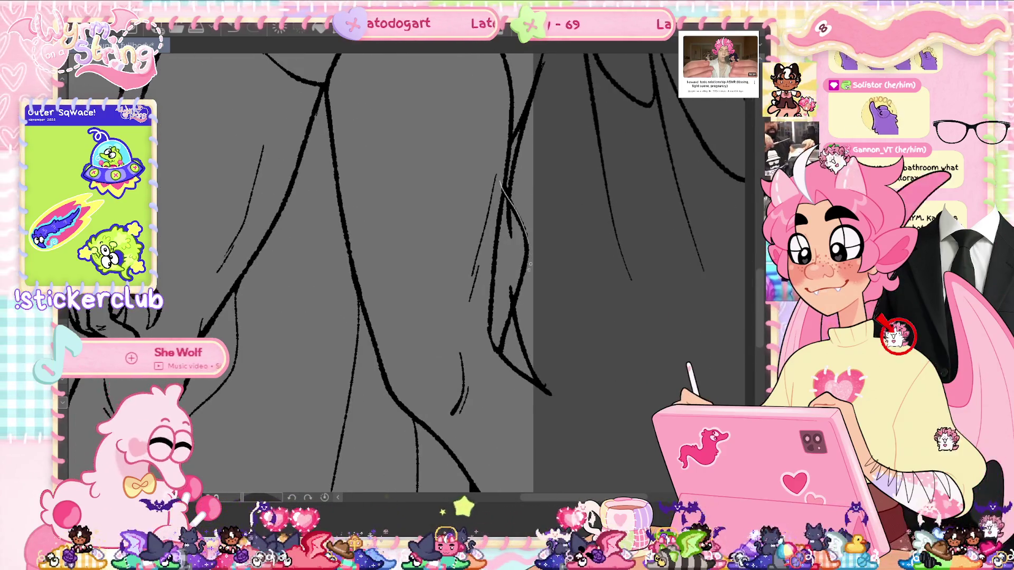
key("ctrl+z")
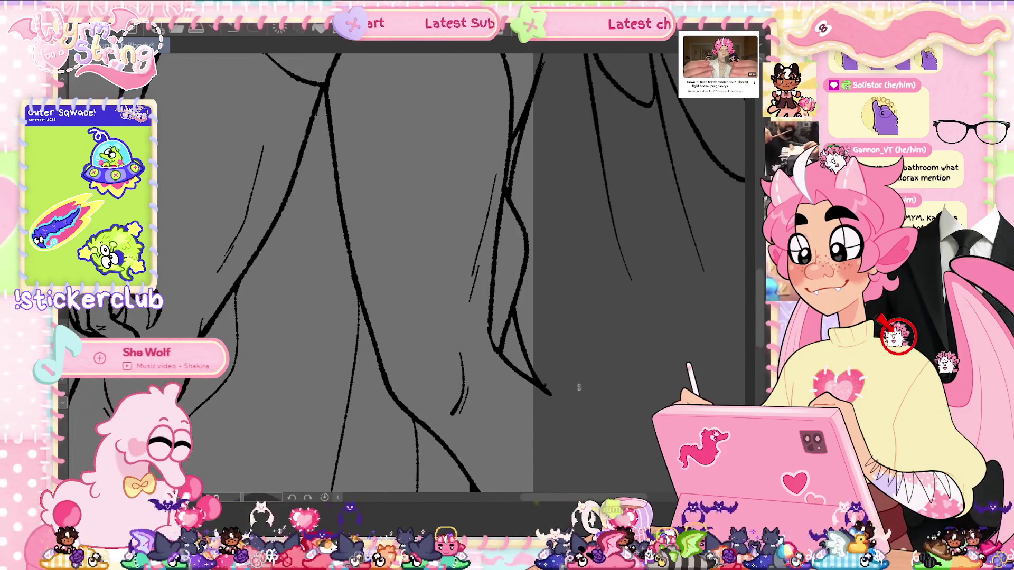
scroll(579, 388, "up", 10)
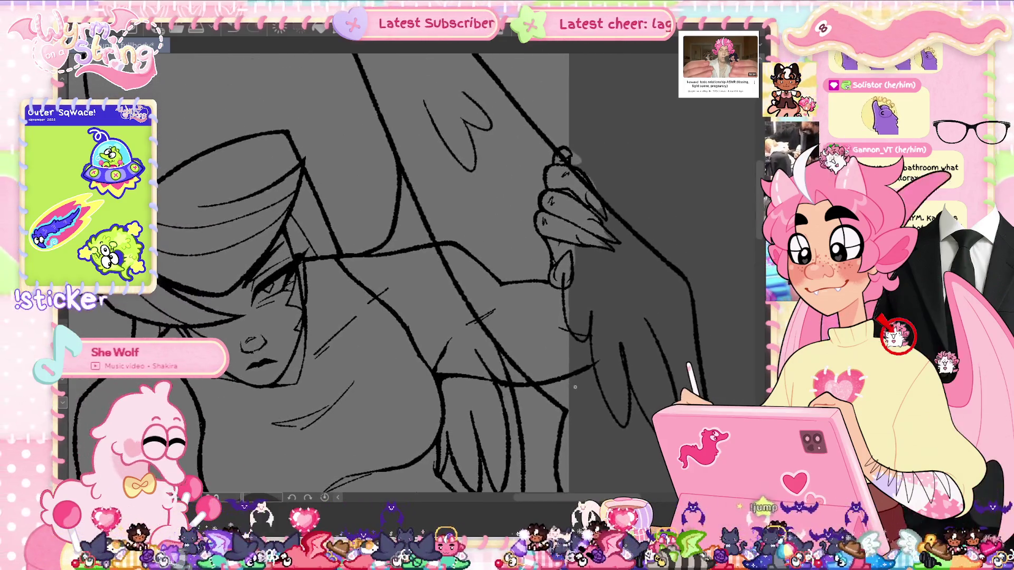
Step: Lasso-erase the stray lines around the ear, earring and ear's top edge, then zoom out to view the whole figure
mouse_move(496, 309)
left_mouse_down()
mouse_move(536, 378)
mouse_move(516, 384)
left_mouse_up()
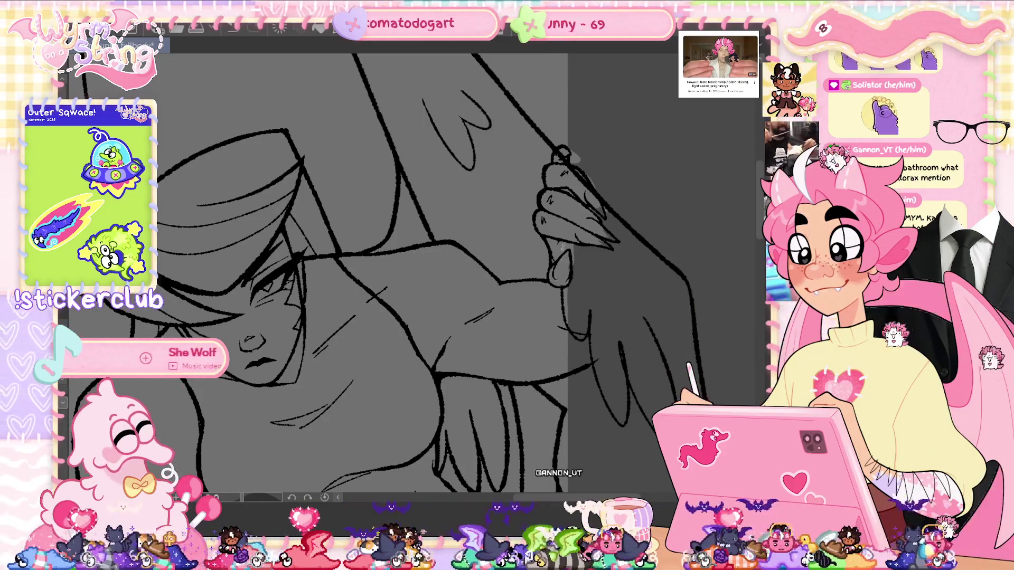
left_click_drag(573, 351, 604, 246)
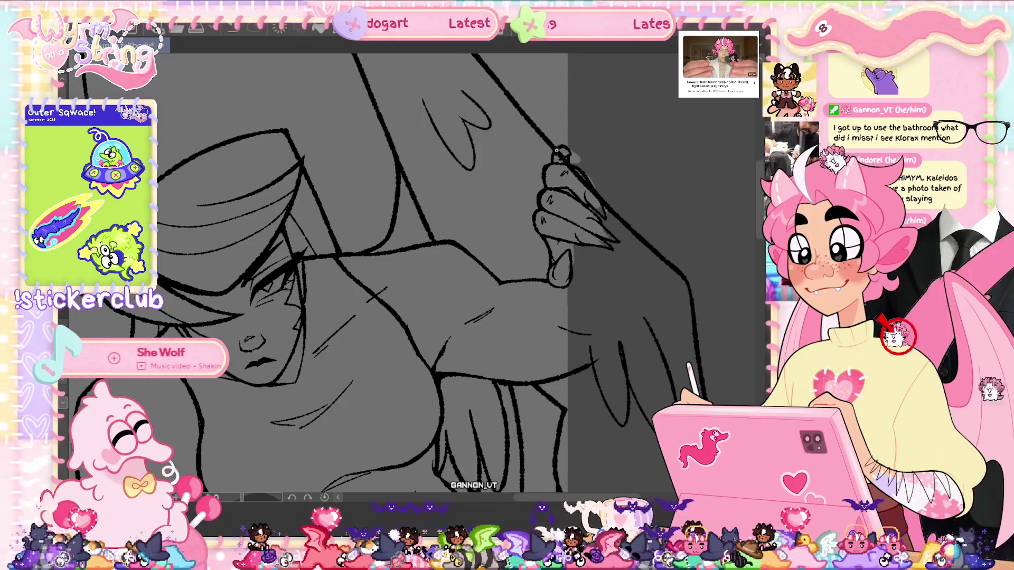
mouse_move(561, 154)
left_mouse_down()
mouse_move(594, 166)
mouse_move(612, 204)
mouse_move(610, 249)
left_mouse_up()
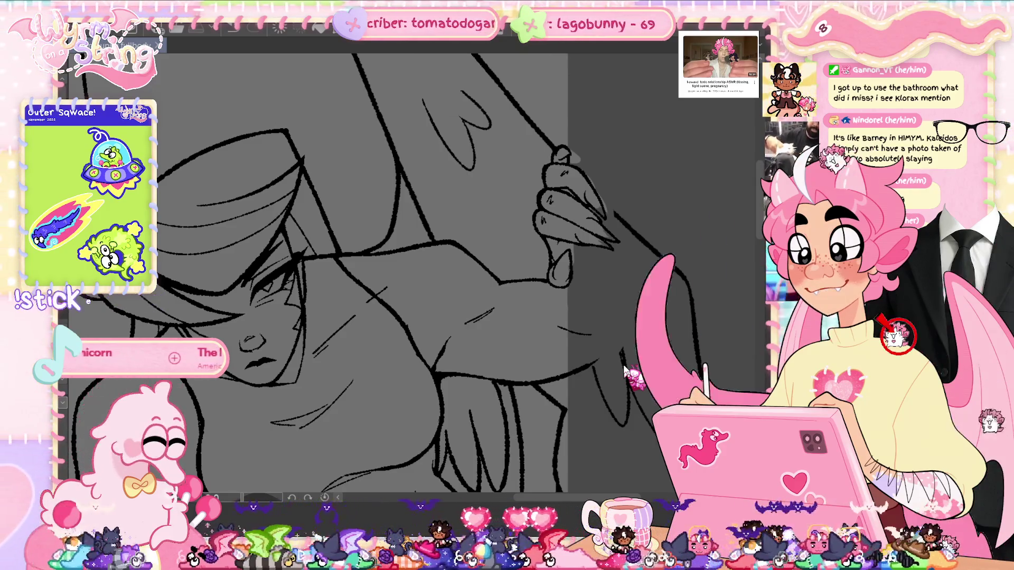
left_click_drag(474, 284, 611, 311)
scroll(611, 311, "down", 6)
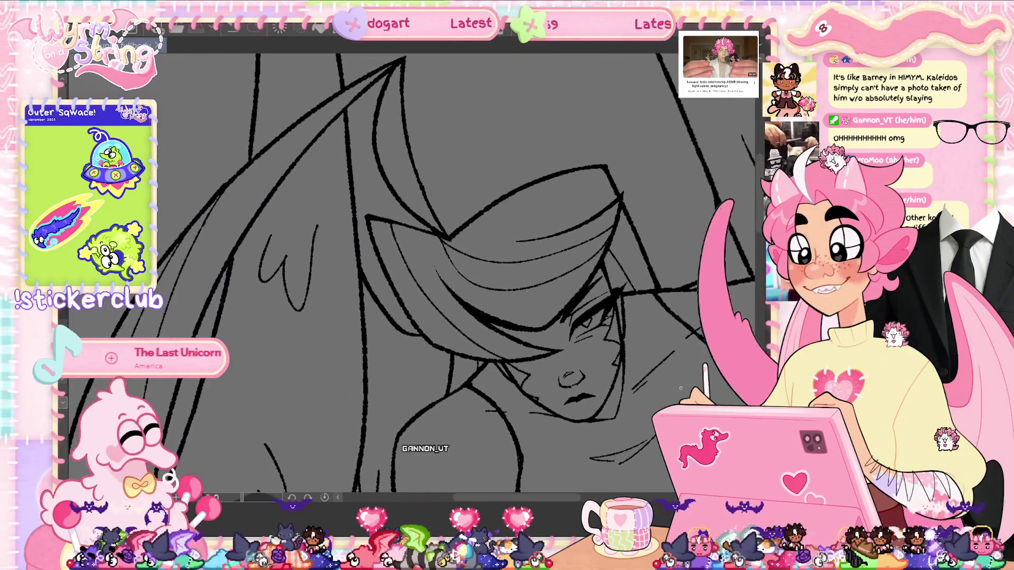